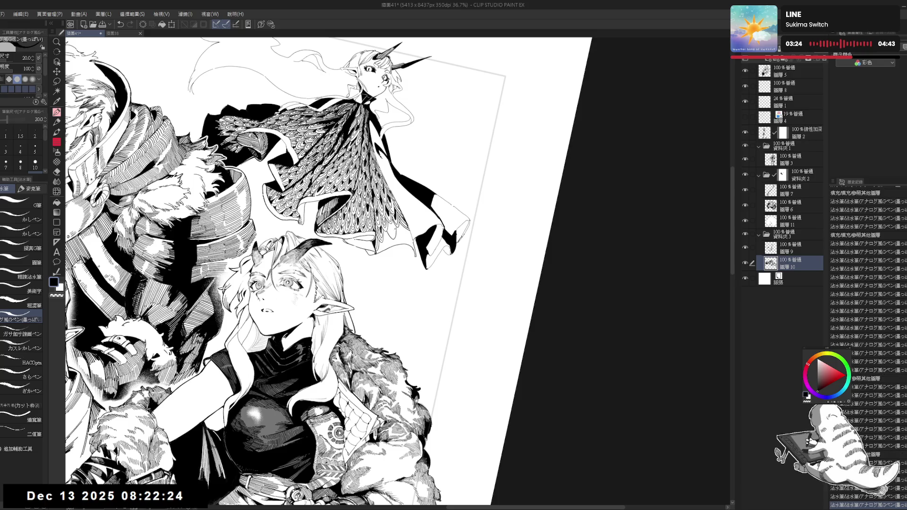
# - Add a small G-pen stroke on the cape and fill a small gap with black
pyautogui.moveTo(387, 229); pyautogui.dragTo(393, 238)
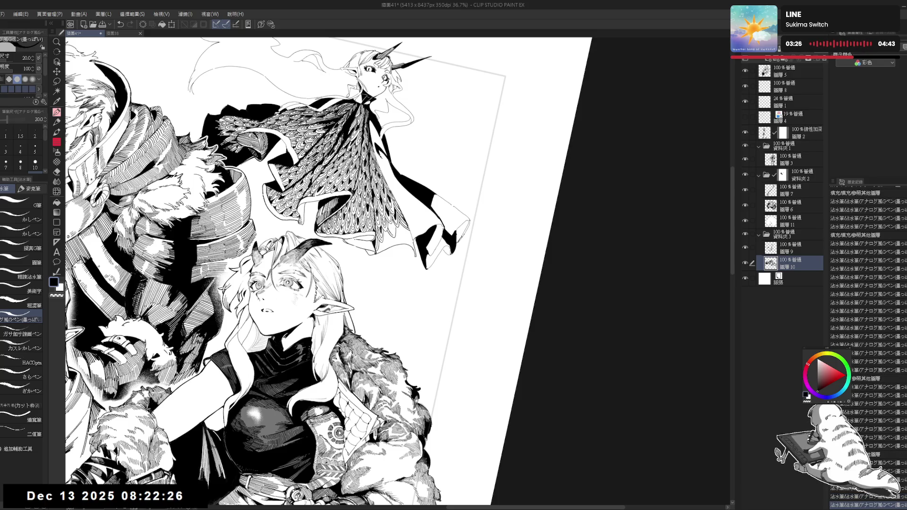
pyautogui.moveTo(178, 492)
pyautogui.mouseDown()
pyautogui.moveTo(181, 499)
pyautogui.moveTo(283, 425)
pyautogui.mouseUp()
pyautogui.click(177, 496)
# - Undo the stray mark near the bottom, redraw it with short strokes, then view upright at 27%
pyautogui.hotkey('ctrl', 'z')
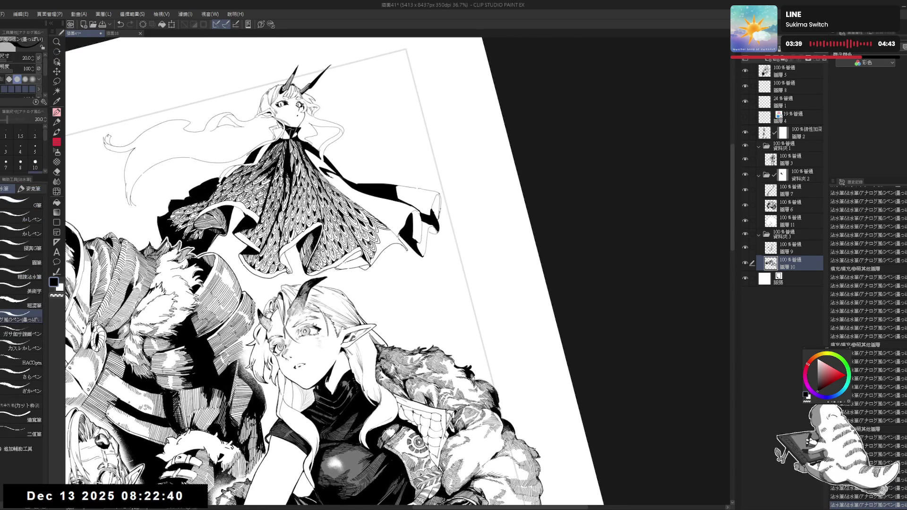
pyautogui.moveTo(177, 492); pyautogui.dragTo(182, 499)
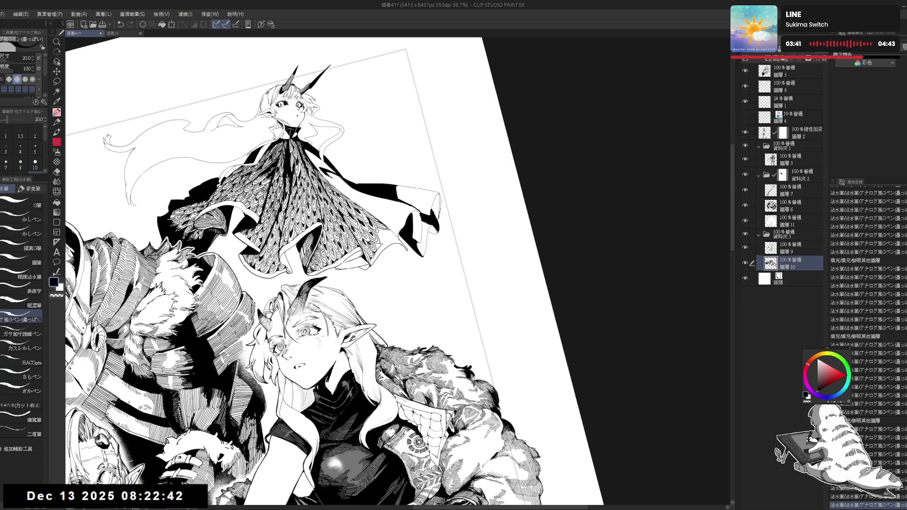
pyautogui.press('g')
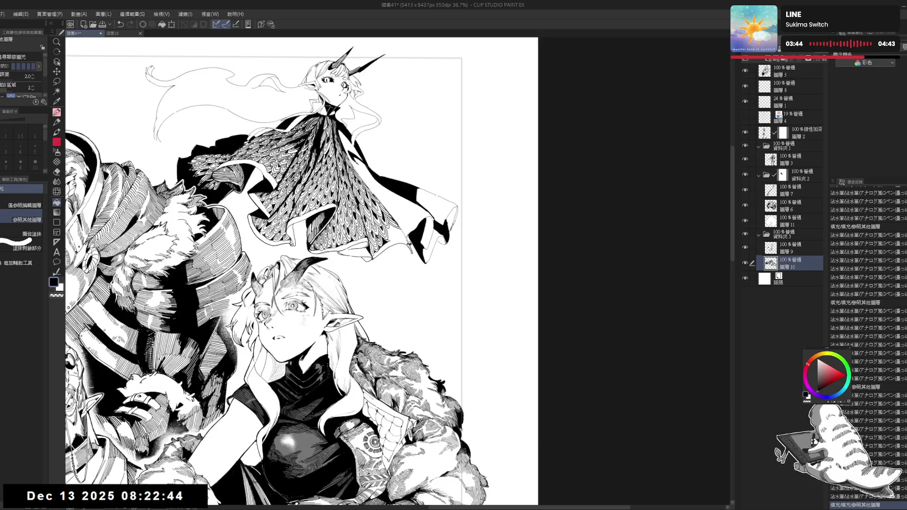
pyautogui.press('p')
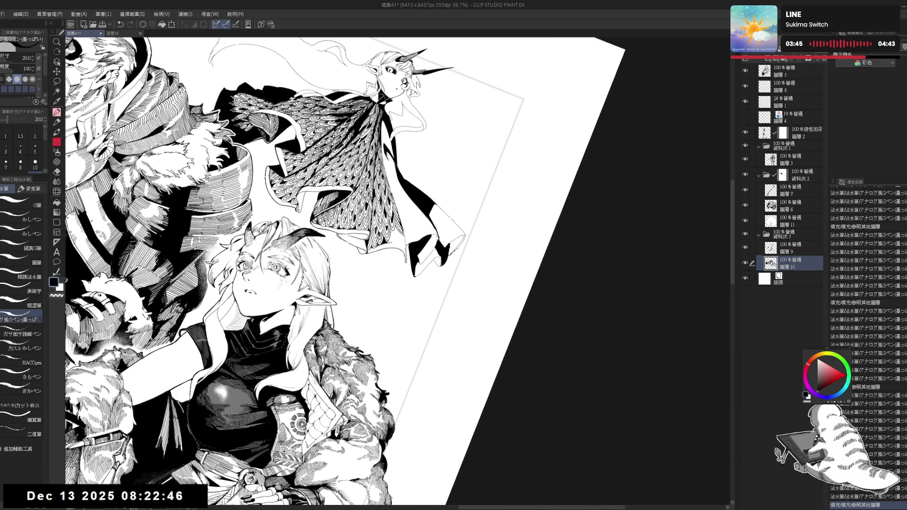
pyautogui.moveTo(178, 492); pyautogui.dragTo(181, 498)
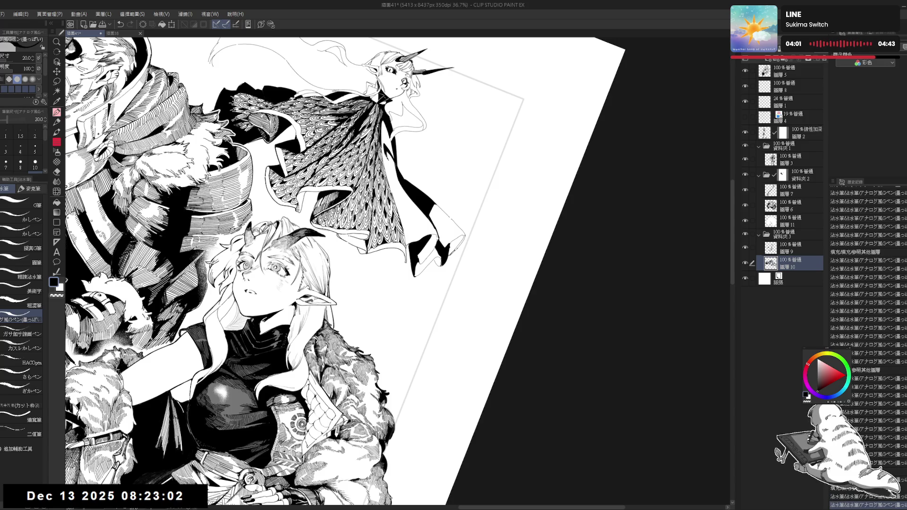
pyautogui.press('@')
pyautogui.hotkey('ctrl', '-')
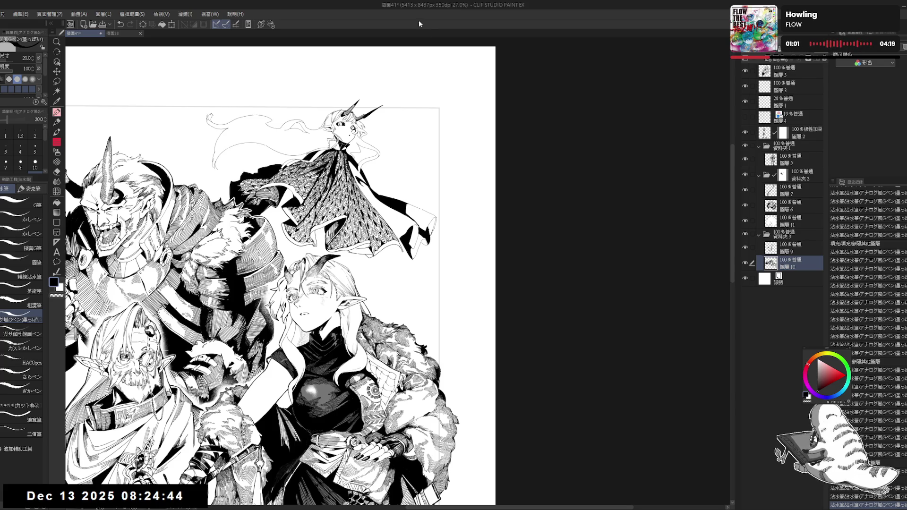
# - Tilt the canvas and fill two small areas black
pyautogui.scroll(2, 349, 243)
pyautogui.press('-')
pyautogui.press('-')
pyautogui.press('-')
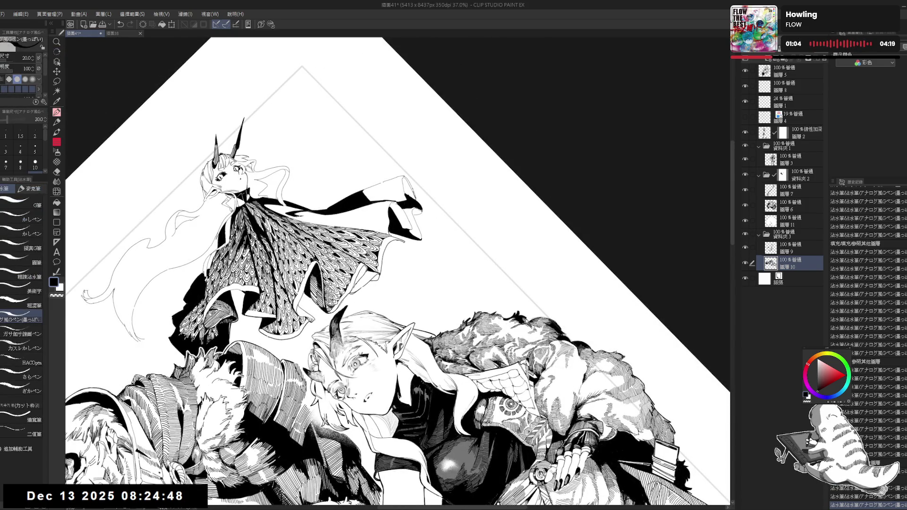
pyautogui.press('g')
pyautogui.click(362, 264)
pyautogui.click(365, 266)
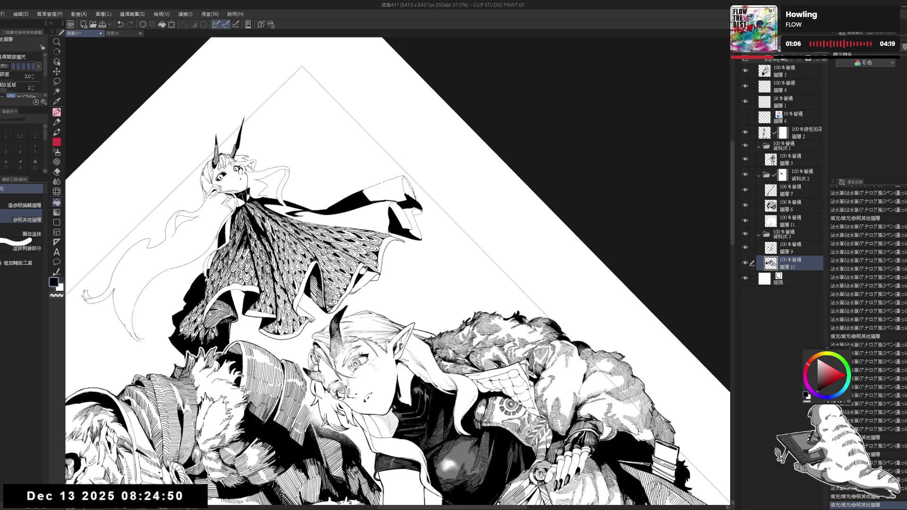
pyautogui.moveTo(364, 267)
pyautogui.mouseDown()
pyautogui.moveTo(356, 358)
pyautogui.moveTo(378, 331)
pyautogui.mouseUp()
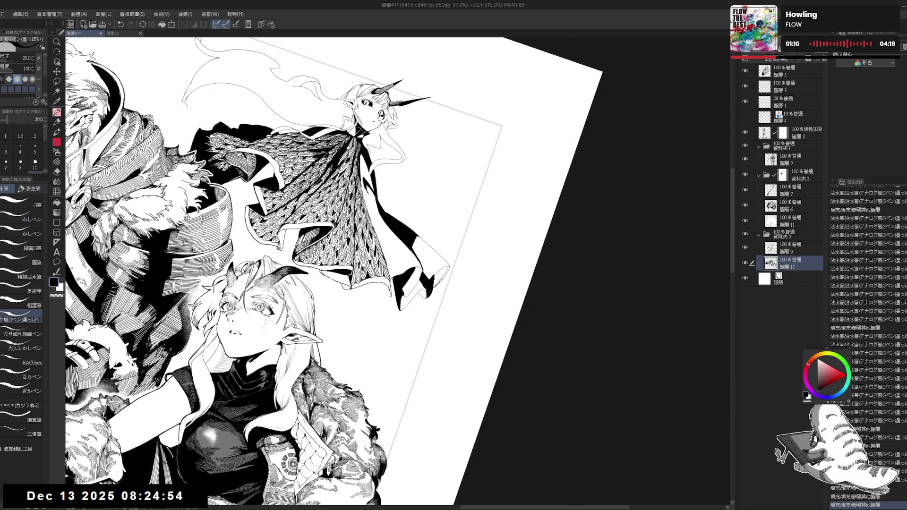
# - Rotate the canvas, erase a stray bit of ink, then erase stray marks on layer 9
pyautogui.click(383, 247)
pyautogui.moveTo(383, 247); pyautogui.dragTo(386, 327)
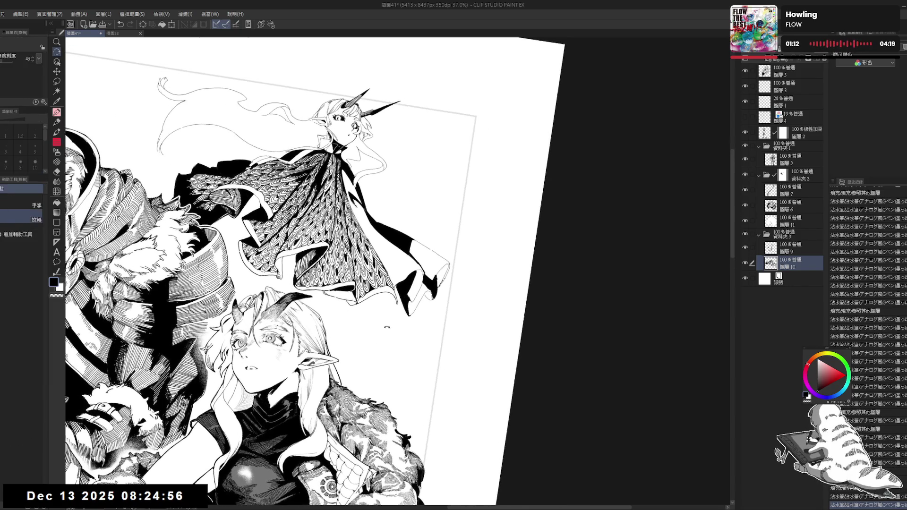
pyautogui.moveTo(393, 290)
pyautogui.mouseDown()
pyautogui.moveTo(383, 304)
pyautogui.moveTo(392, 296)
pyautogui.moveTo(405, 310)
pyautogui.moveTo(400, 301)
pyautogui.mouseUp()
pyautogui.hotkey('alt', ']')
pyautogui.press('e')
pyautogui.press('p')
pyautogui.press('e')
pyautogui.press('p')
pyautogui.press('e')
pyautogui.press('p')
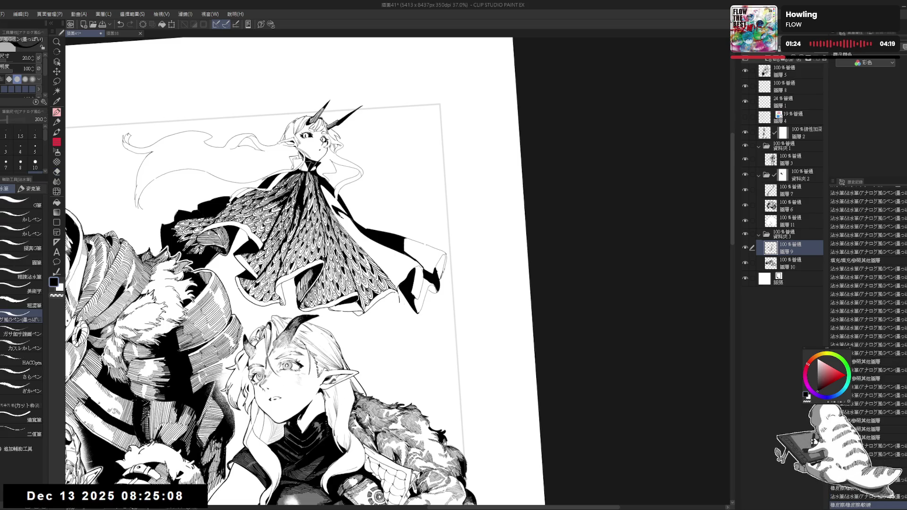
# - Ink a small dark stroke near the bottom and rotate the view for drawing
pyautogui.moveTo(168, 491); pyautogui.dragTo(181, 499)
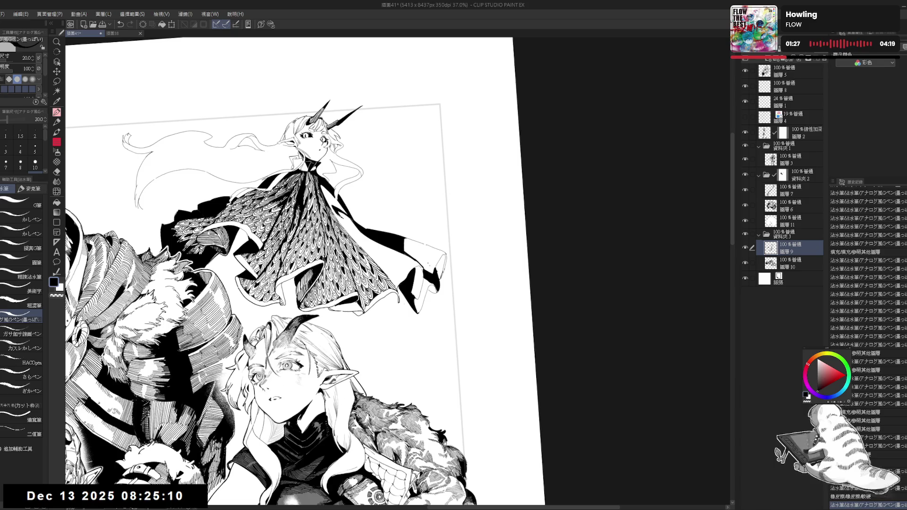
pyautogui.scroll(-2, 457, 226)
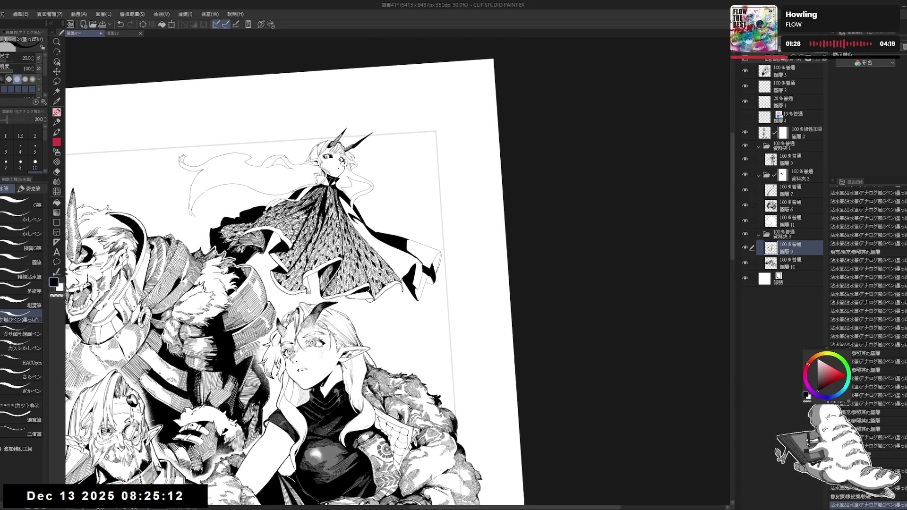
pyautogui.moveTo(457, 225); pyautogui.dragTo(451, 253)
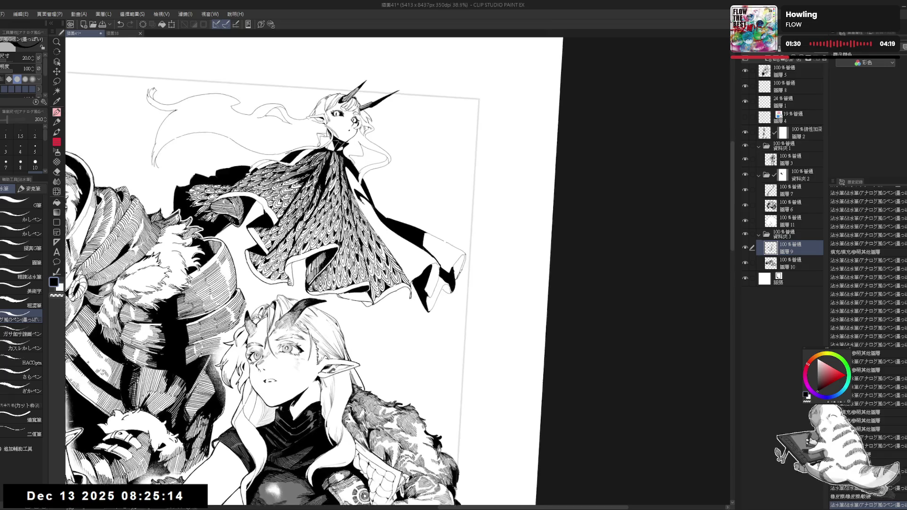
pyautogui.scroll(2, 369, 272)
pyautogui.moveTo(425, 272); pyautogui.dragTo(406, 198)
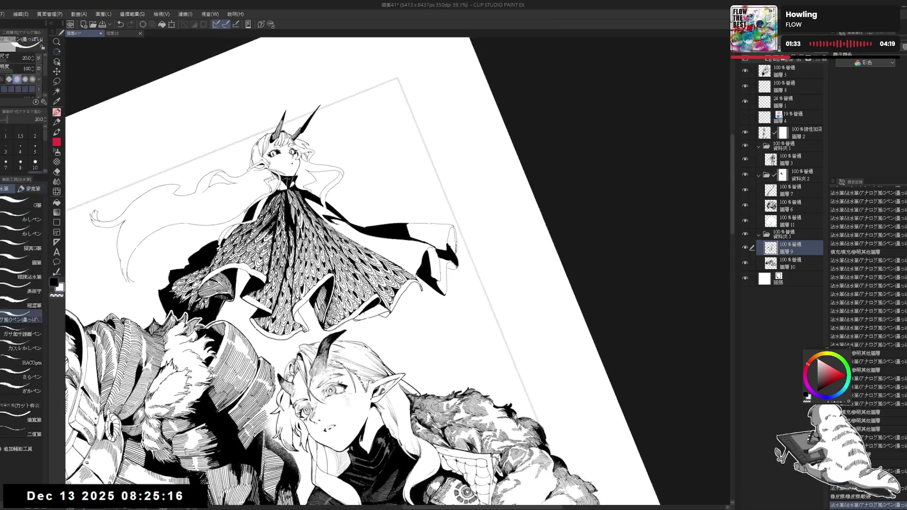
# - On layer 10, erase several small ink areas by toggling to transparent colour
pyautogui.click(799, 264)
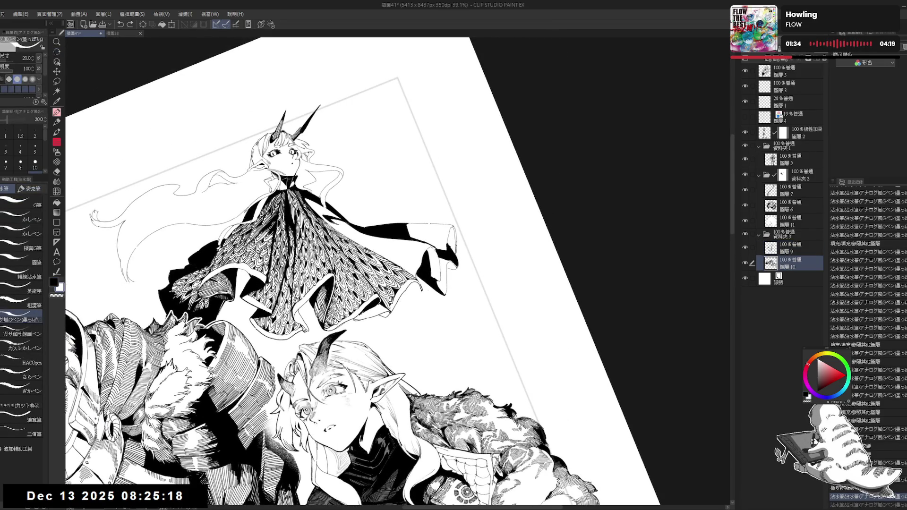
pyautogui.scroll(-1, 367, 272)
pyautogui.scroll(-1, 366, 272)
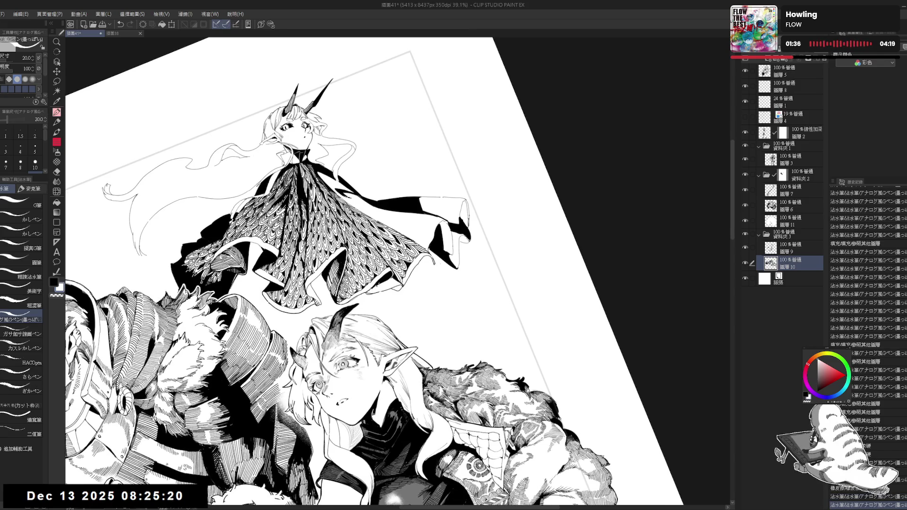
pyautogui.press('c')
pyautogui.moveTo(371, 282); pyautogui.dragTo(376, 286)
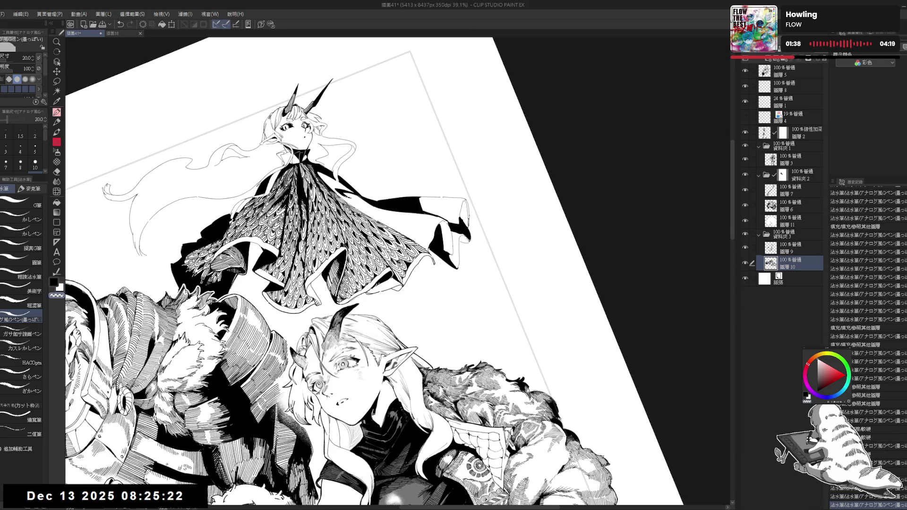
pyautogui.press('c')
pyautogui.press('c')
pyautogui.press('c')
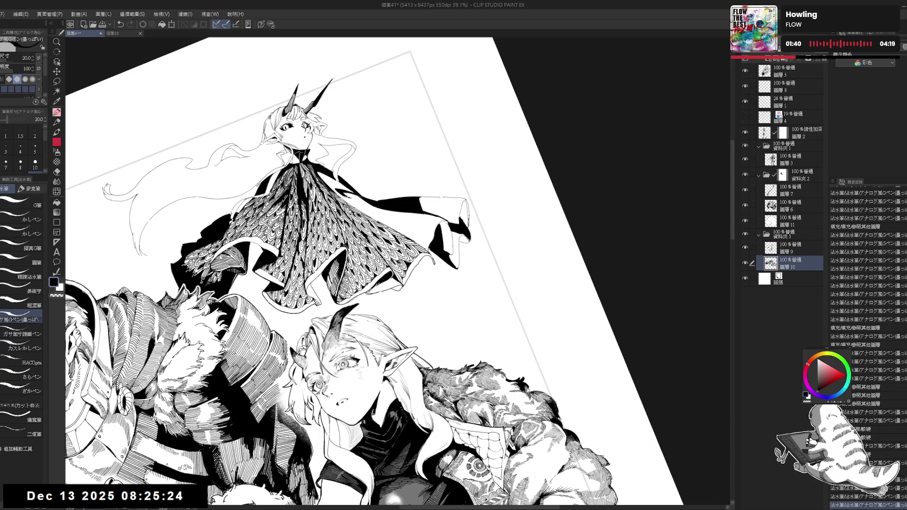
pyautogui.press('c')
pyautogui.press('c')
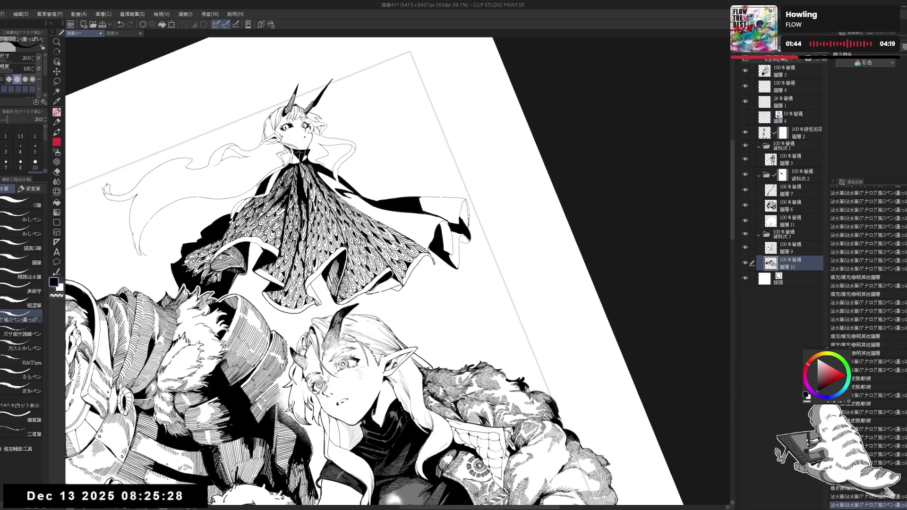
pyautogui.press('c')
pyautogui.press('c')
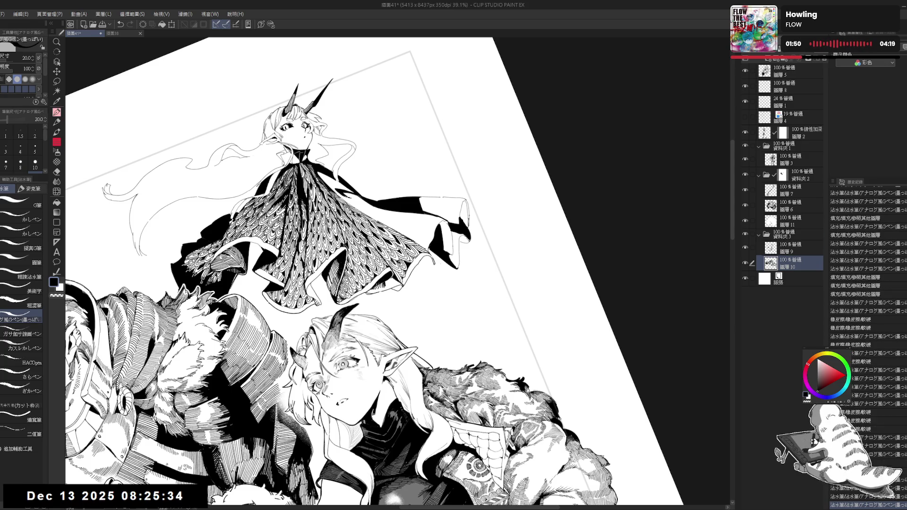
pyautogui.press('e')
pyautogui.scroll(3, 381, 285)
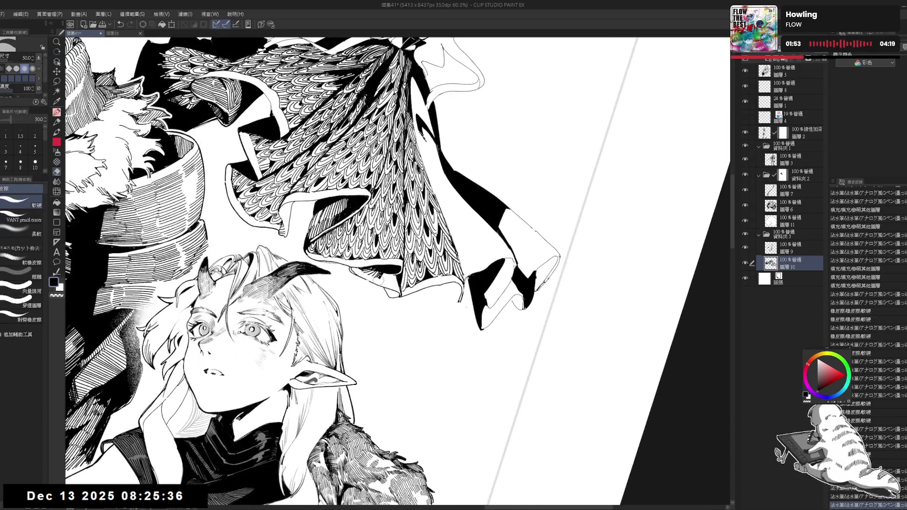
# - Add a short dip-pen stroke near the cape and fill an area with black
pyautogui.press('p')
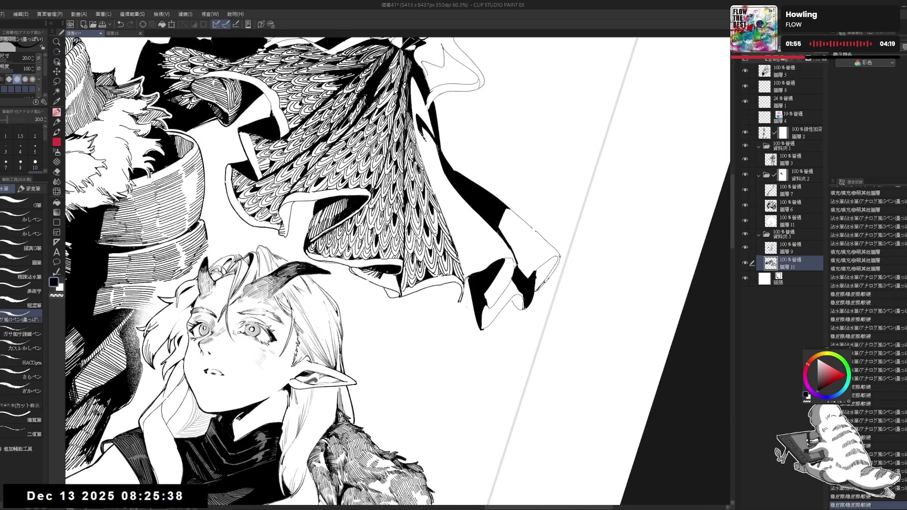
pyautogui.moveTo(388, 273); pyautogui.dragTo(394, 286)
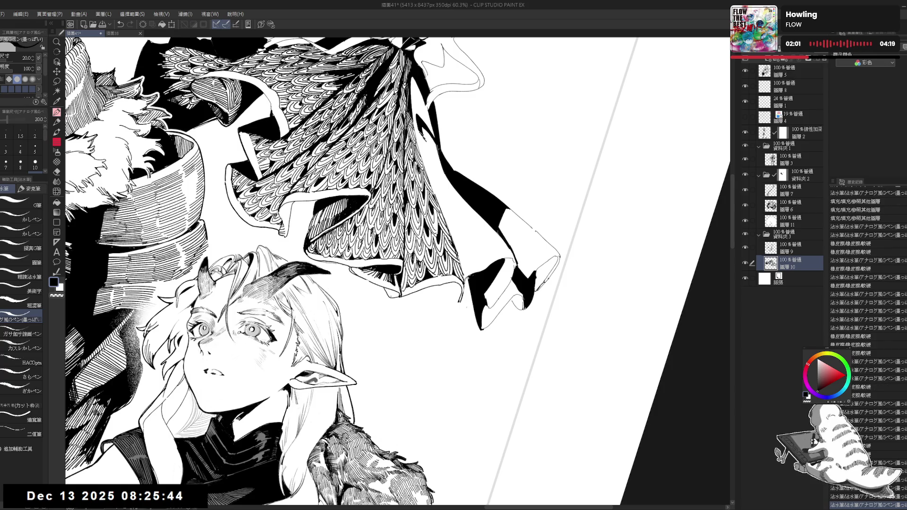
pyautogui.press('g')
pyautogui.hotkey('ctrl', '@')
# - Zoom out, recentre the figures, add small ink touch-ups under the cape, and straighten the view
pyautogui.scroll(-1, 398, 290)
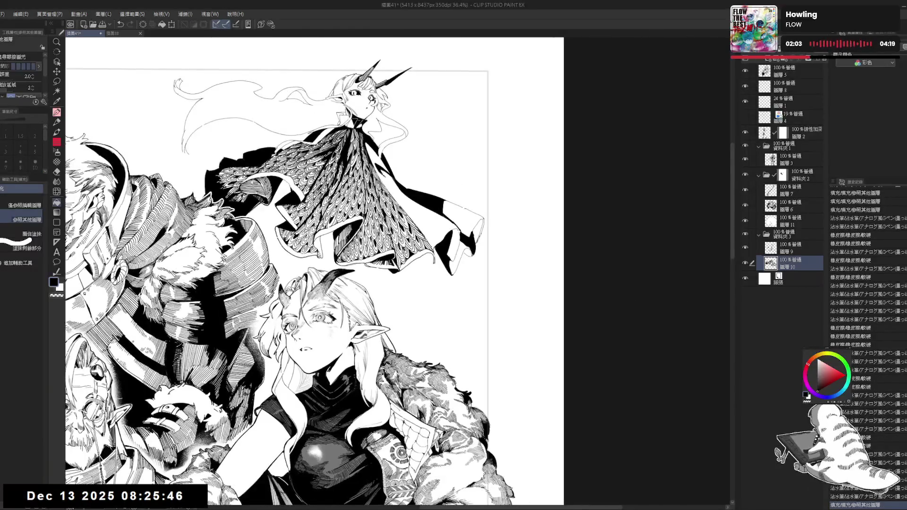
pyautogui.scroll(-1, 398, 290)
pyautogui.press('r')
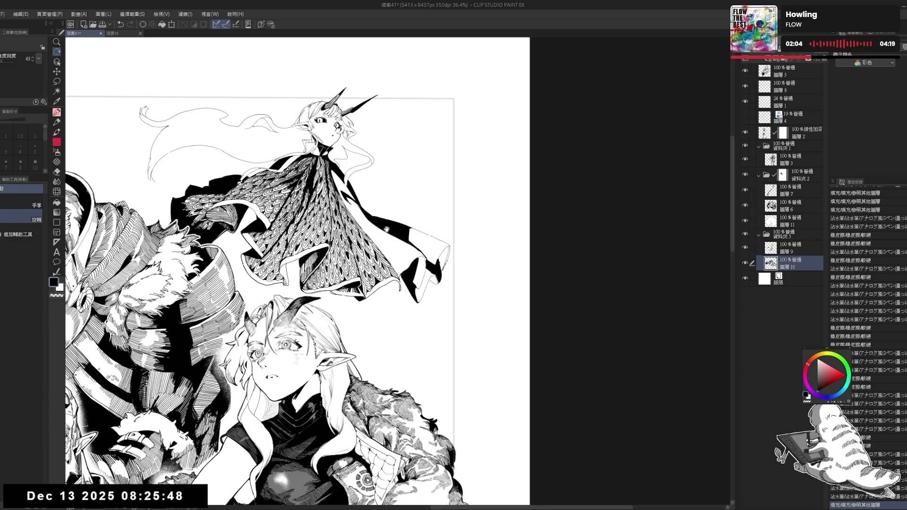
pyautogui.moveTo(383, 228)
pyautogui.mouseDown()
pyautogui.moveTo(436, 206)
pyautogui.moveTo(411, 245)
pyautogui.mouseUp()
pyautogui.press('p')
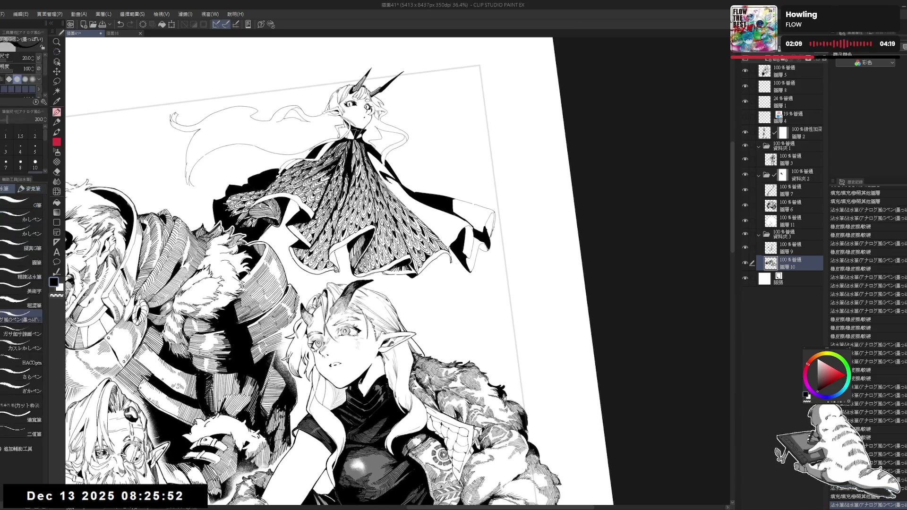
pyautogui.press('g')
pyautogui.press('p')
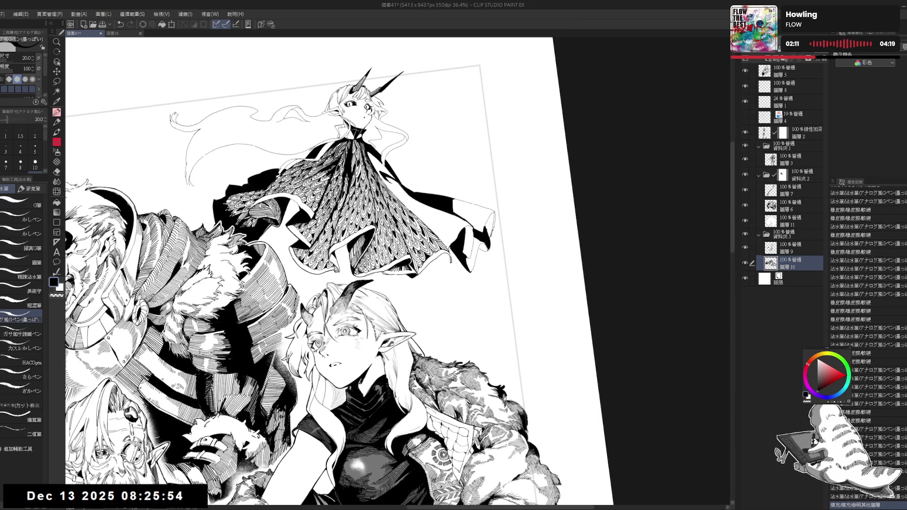
pyautogui.moveTo(179, 491); pyautogui.dragTo(181, 499)
pyautogui.moveTo(333, 252); pyautogui.dragTo(339, 271)
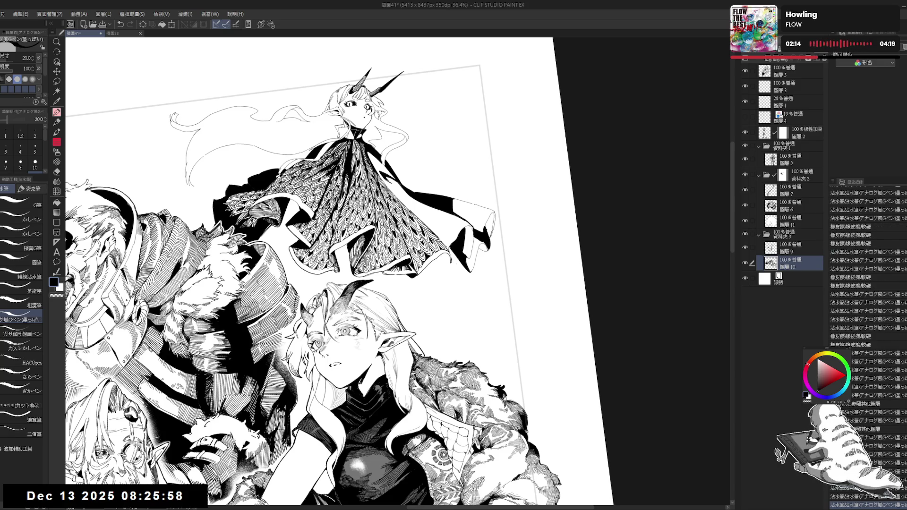
pyautogui.hotkey('ctrl', '@')
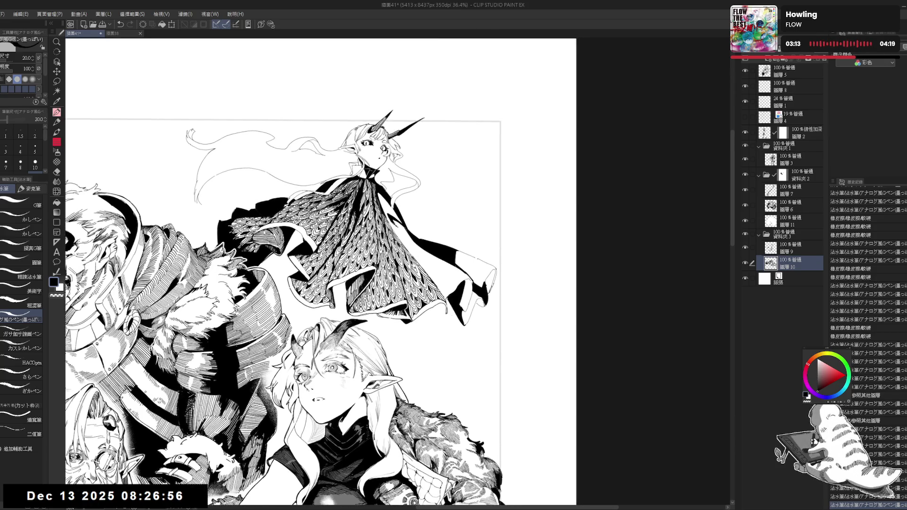
# - Rotate the view about 15° clockwise and fill two small gaps on the cape black
pyautogui.moveTo(322, 269); pyautogui.dragTo(359, 236)
pyautogui.scroll(2, 401, 212)
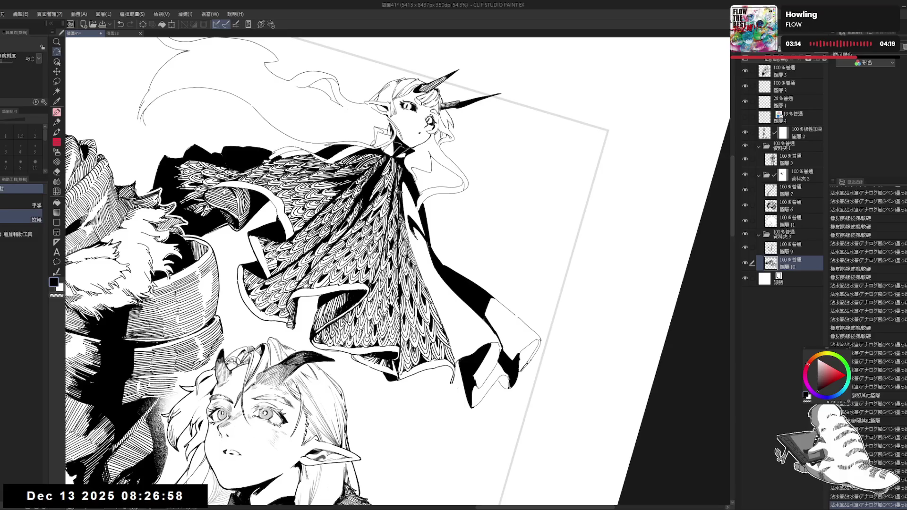
pyautogui.press('p')
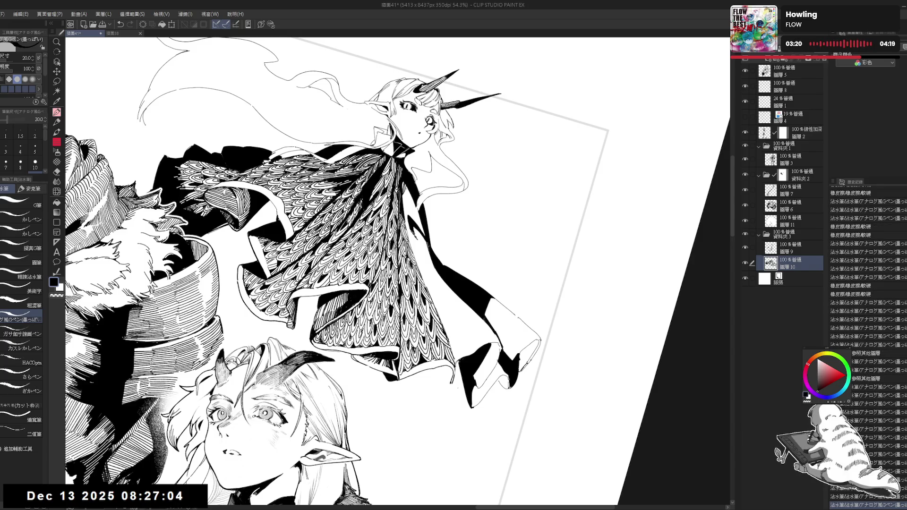
pyautogui.click(405, 192)
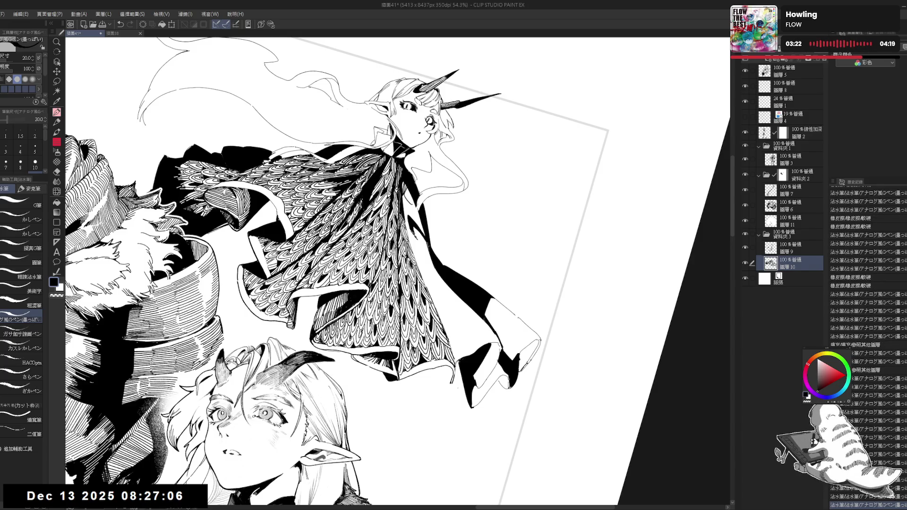
pyautogui.click(409, 201)
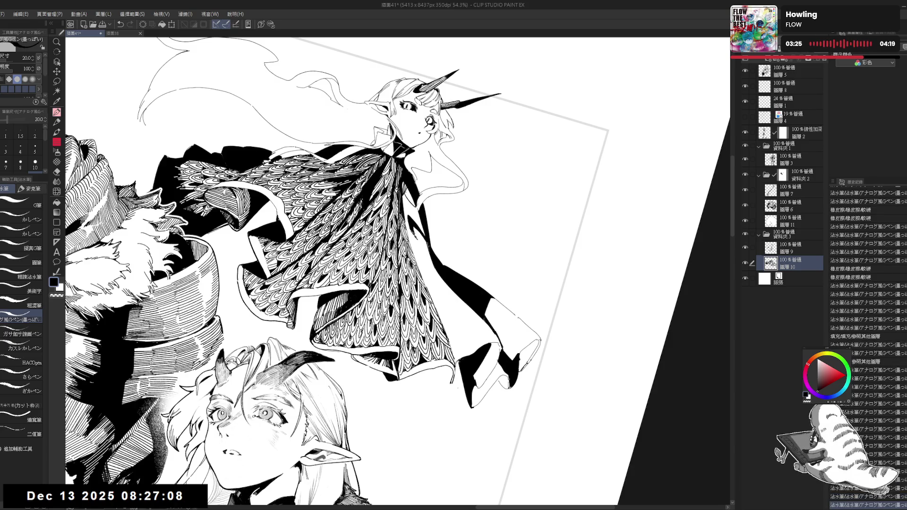
pyautogui.hotkey('ctrl', 'z')
pyautogui.hotkey('ctrl', 'y')
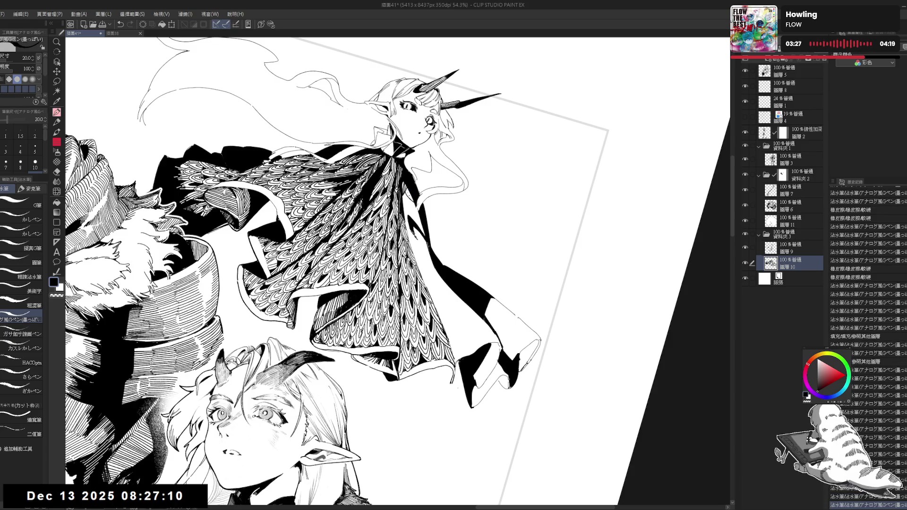
# - Dab a series of tiny ink marks along and below the collar
pyautogui.click(409, 201)
pyautogui.click(409, 201)
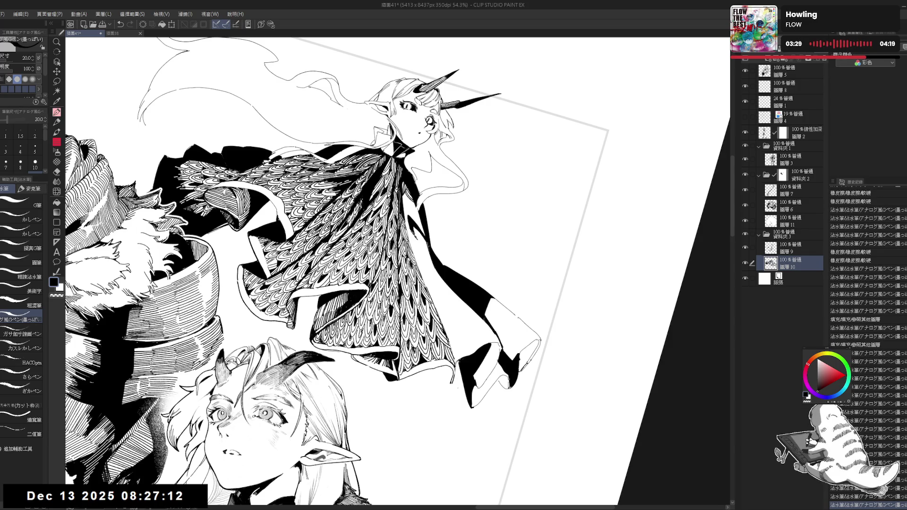
pyautogui.scroll(2, 406, 165)
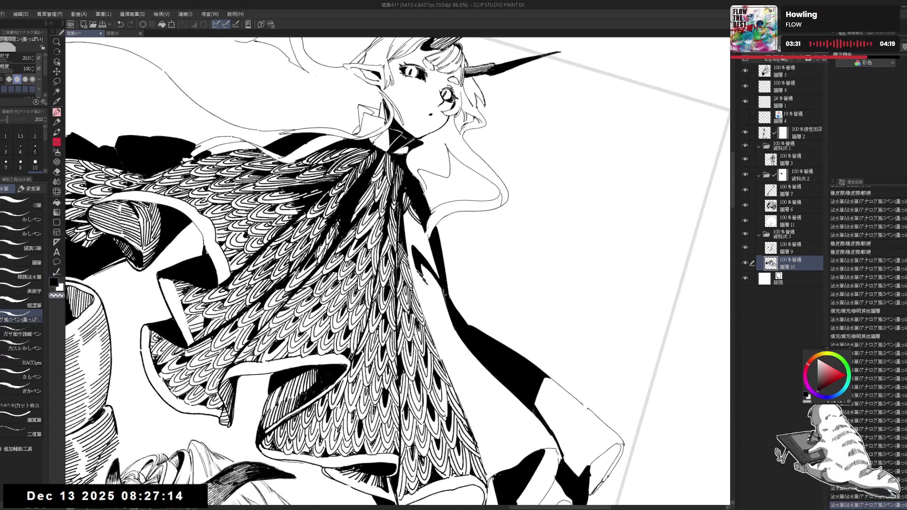
pyautogui.click(409, 201)
pyautogui.click(409, 201)
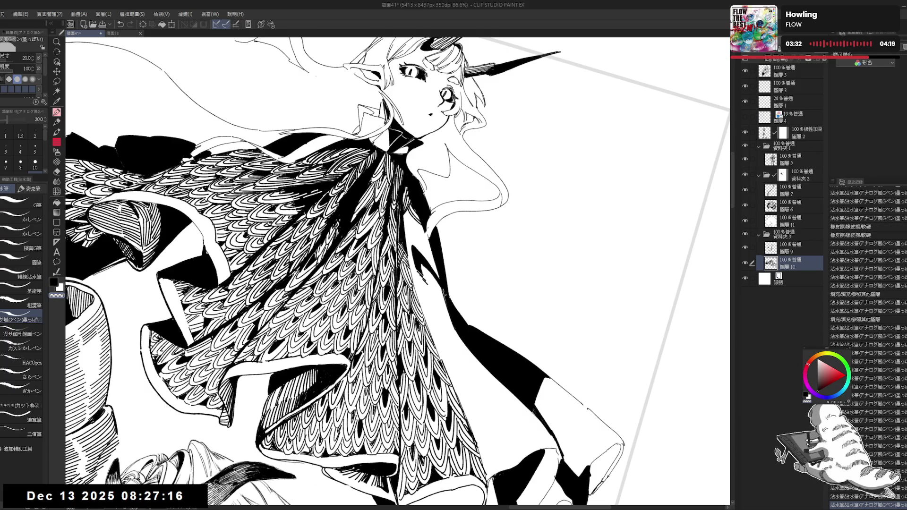
pyautogui.click(409, 201)
pyautogui.click(409, 201)
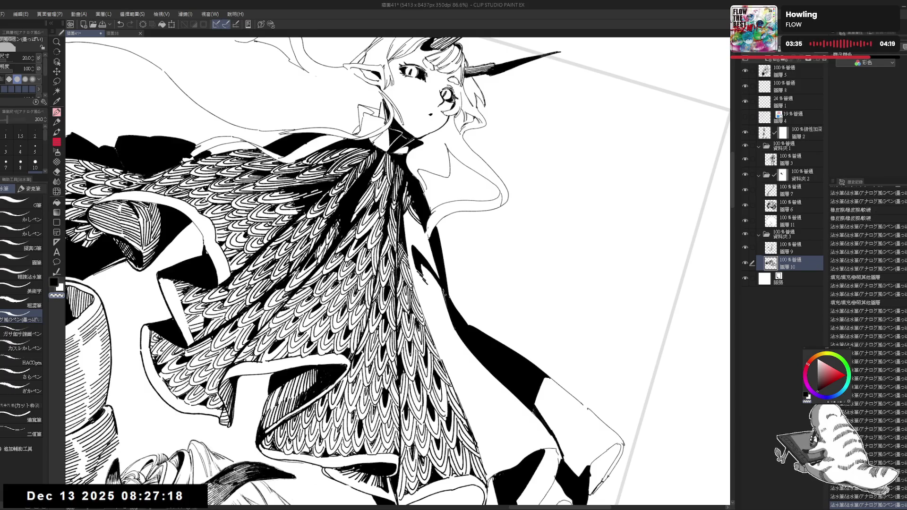
pyautogui.click(415, 207)
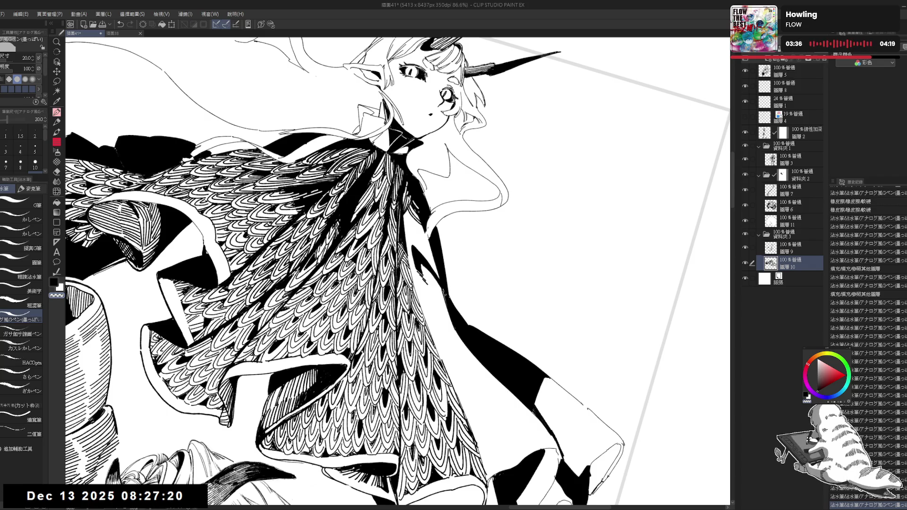
pyautogui.click(422, 222)
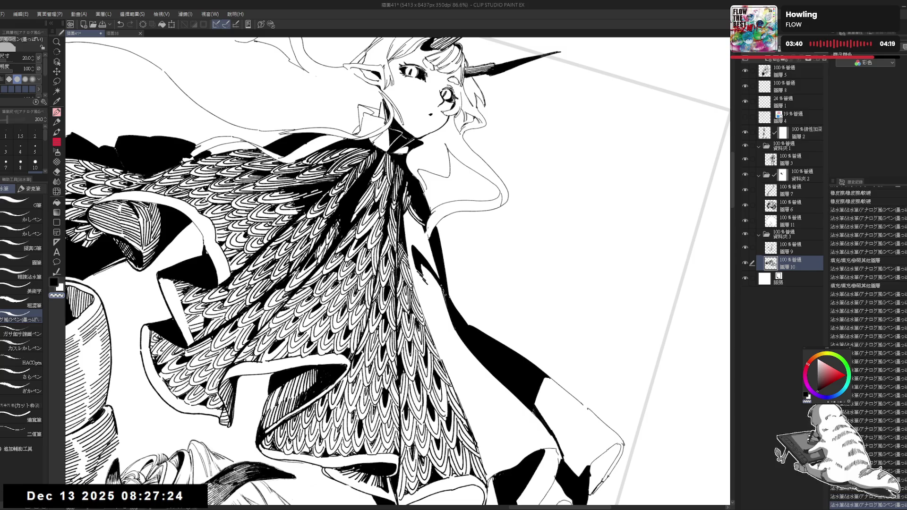
# - Shrink the pen to size 17, ink a short collar stroke, and fill a collar area black
pyautogui.press('-')
pyautogui.press('c')
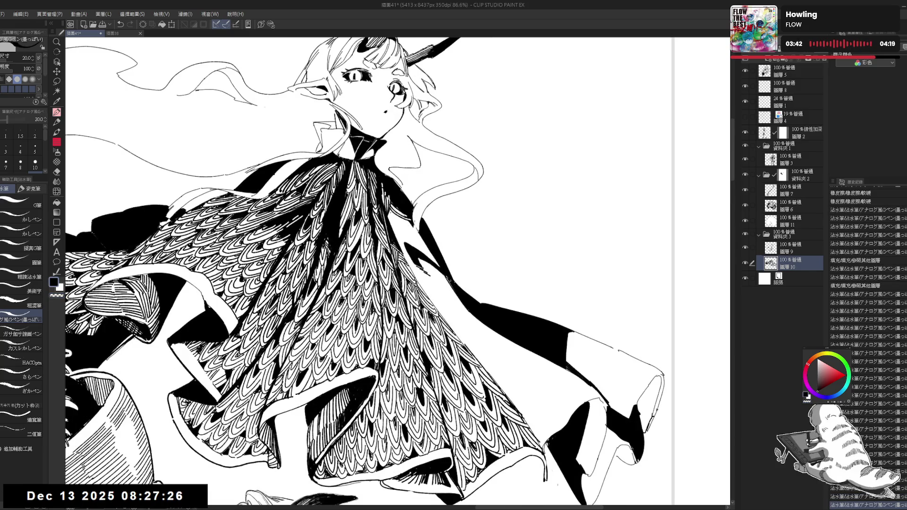
pyautogui.press('r')
pyautogui.moveTo(392, 208)
pyautogui.mouseDown()
pyautogui.moveTo(360, 414)
pyautogui.moveTo(411, 222)
pyautogui.moveTo(413, 233)
pyautogui.mouseUp()
pyautogui.press('[')
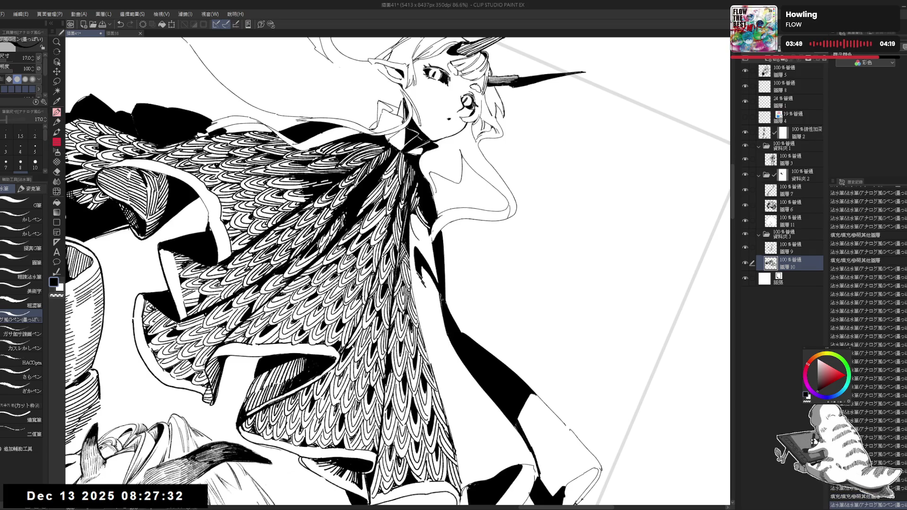
pyautogui.moveTo(412, 220)
pyautogui.mouseDown()
pyautogui.moveTo(420, 230)
pyautogui.moveTo(341, 189)
pyautogui.mouseUp()
pyautogui.press('g')
pyautogui.click(418, 219)
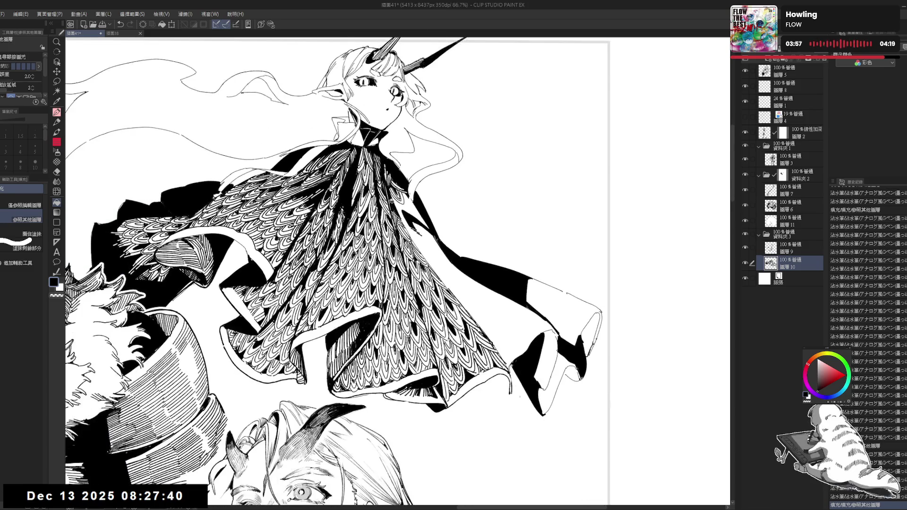
pyautogui.scroll(-1, 392, 203)
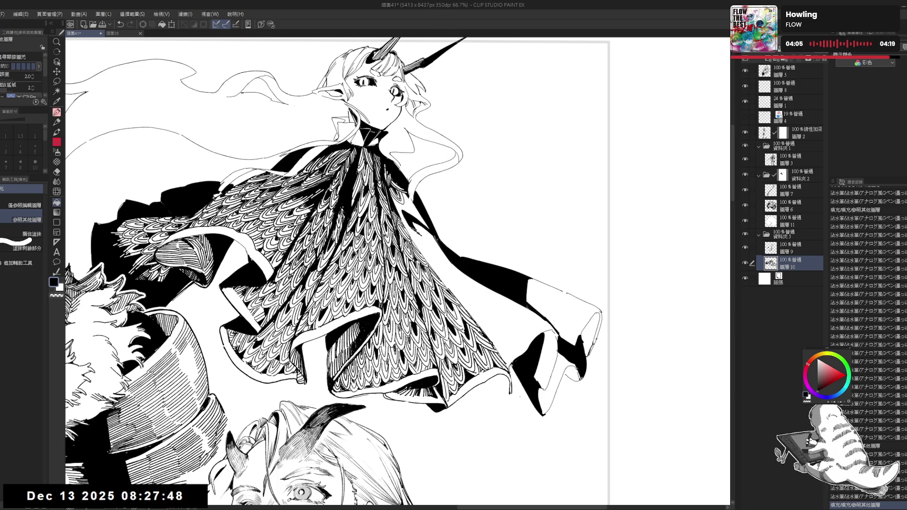
# - Reset the canvas rotation, briefly select layer 圖層9, then return to 圖層10 tilted about 20°
pyautogui.press('r')
pyautogui.moveTo(425, 236)
pyautogui.mouseDown()
pyautogui.moveTo(463, 198)
pyautogui.moveTo(433, 213)
pyautogui.mouseUp()
pyautogui.press('g')
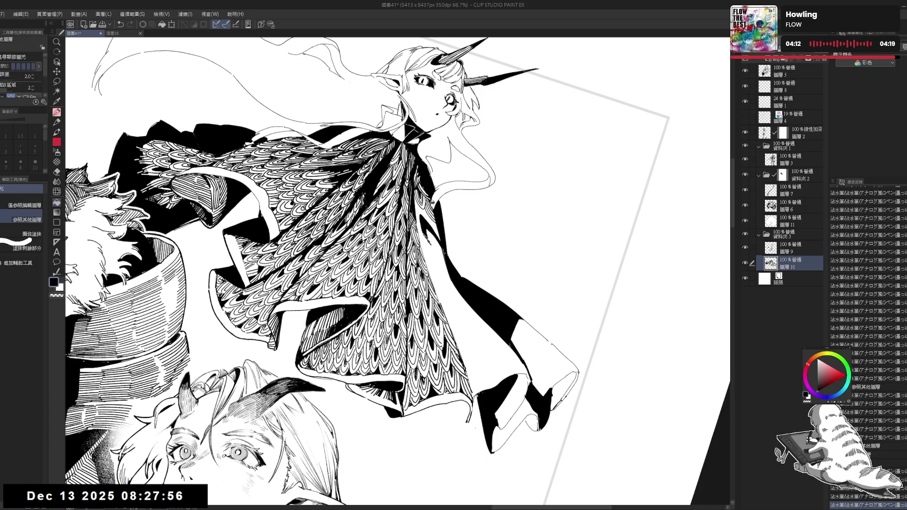
pyautogui.press('p')
pyautogui.hotkey('ctrl', '0')
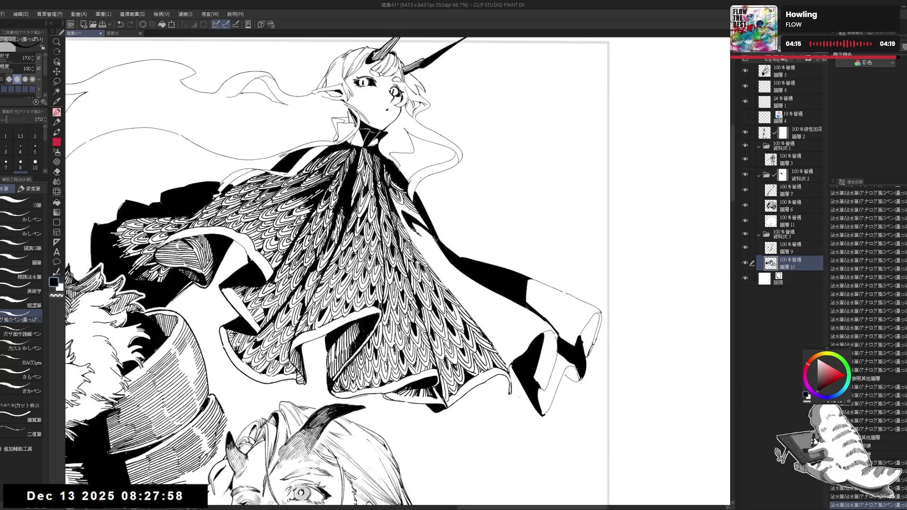
pyautogui.click(793, 247)
pyautogui.press('e')
pyautogui.press('r')
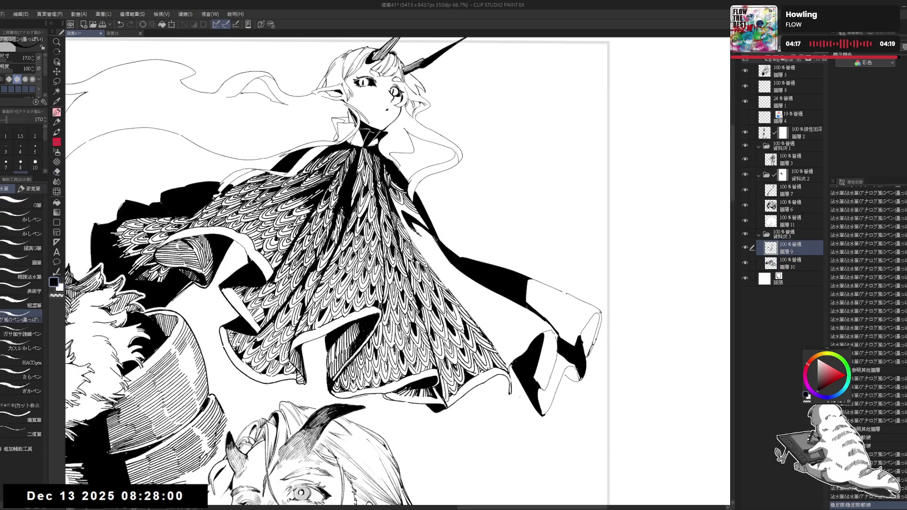
pyautogui.click(794, 264)
pyautogui.moveTo(425, 141); pyautogui.dragTo(473, 189)
pyautogui.press('p')
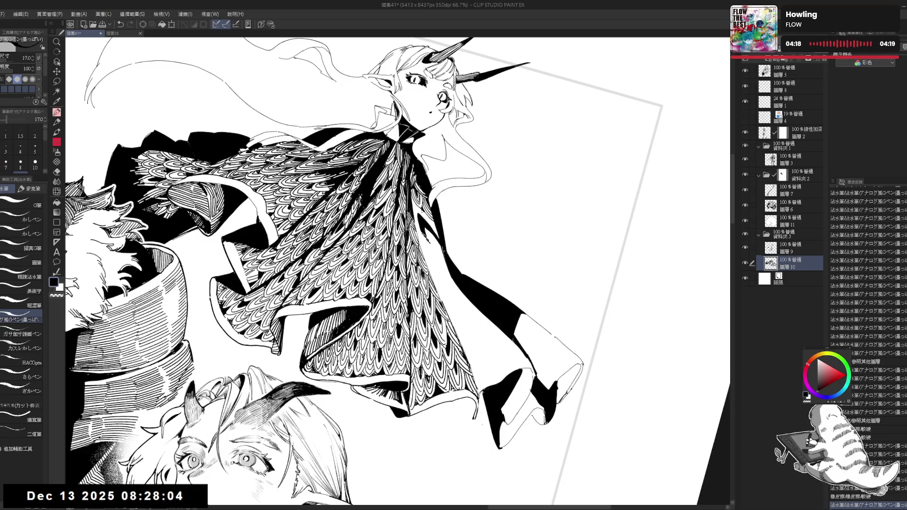
# - Ink short strokes on the cape edge, fill a tiny gap black, then zoom out upright
pyautogui.moveTo(424, 210); pyautogui.dragTo(424, 218)
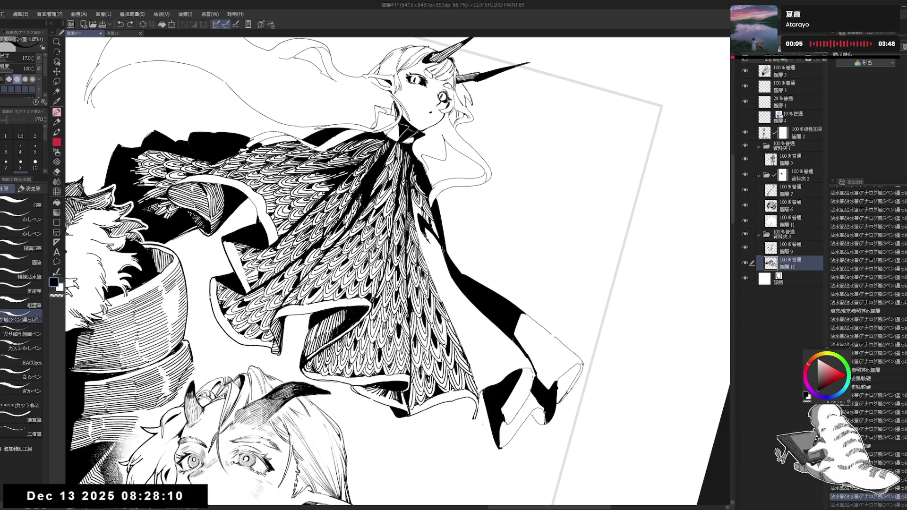
pyautogui.moveTo(423, 210); pyautogui.dragTo(437, 238)
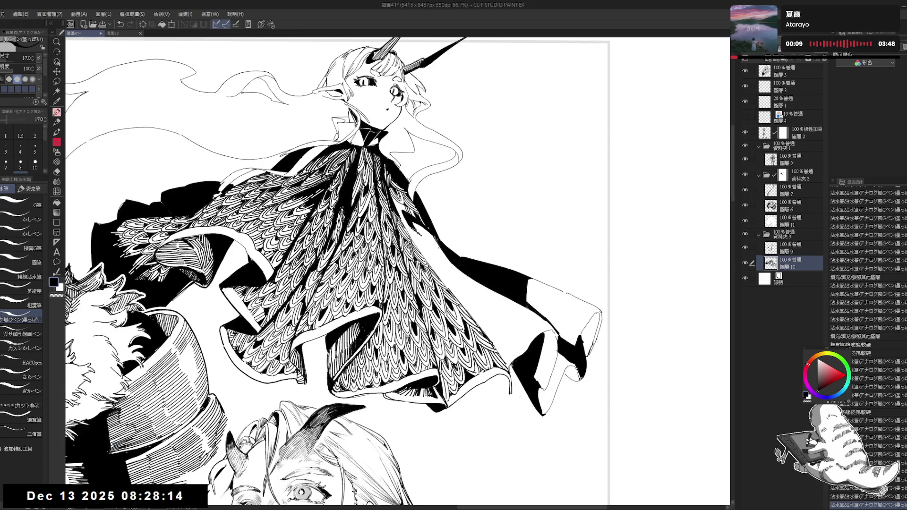
pyautogui.press('^')
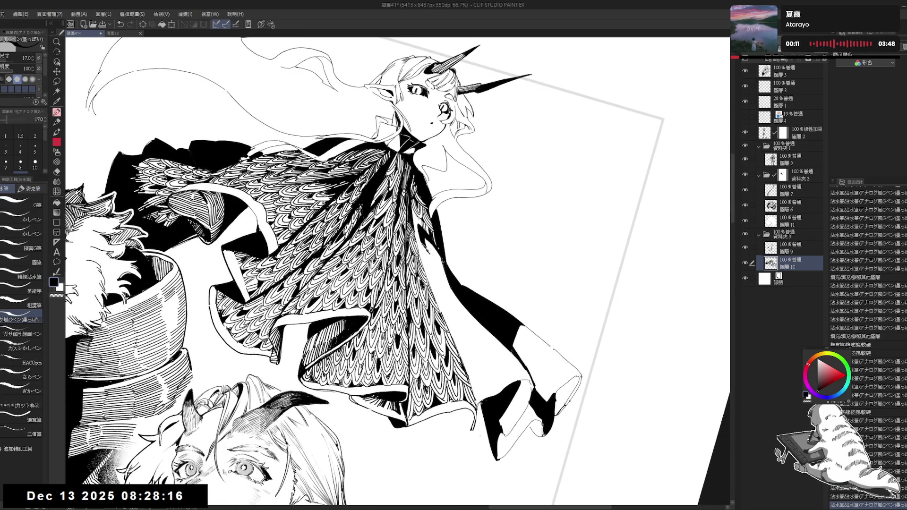
pyautogui.click(434, 231)
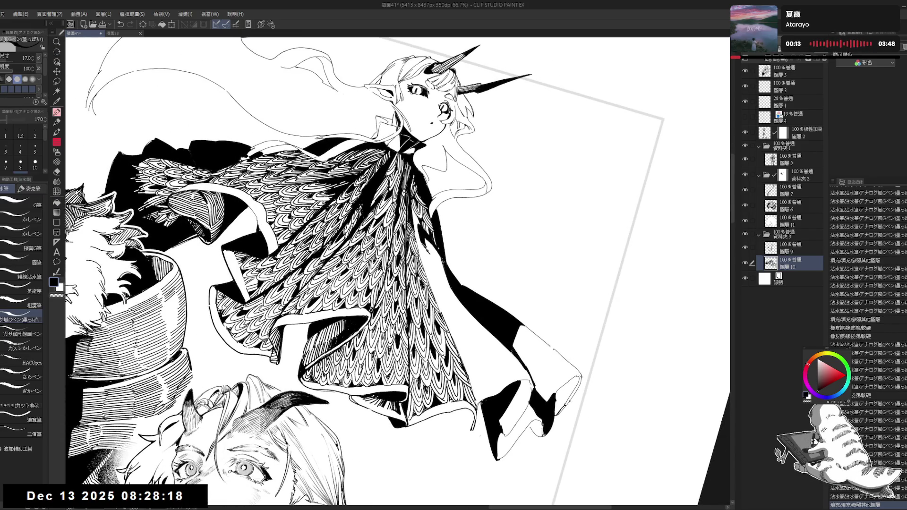
pyautogui.moveTo(412, 208); pyautogui.dragTo(420, 223)
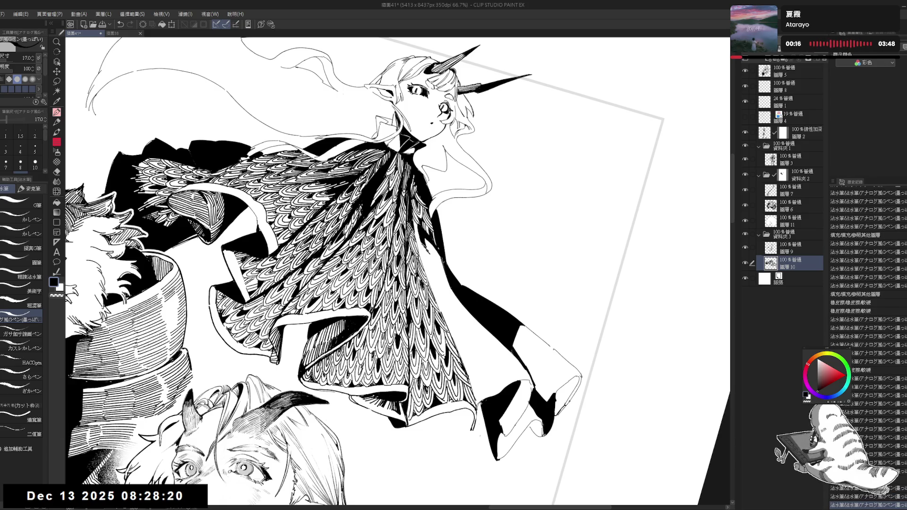
pyautogui.press('-')
pyautogui.hotkey('ctrl', '-')
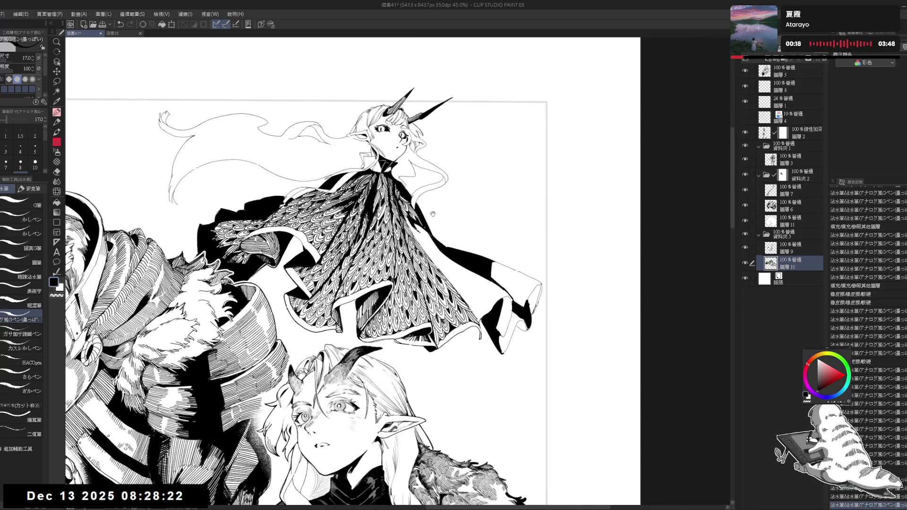
pyautogui.hotkey('ctrl', '-')
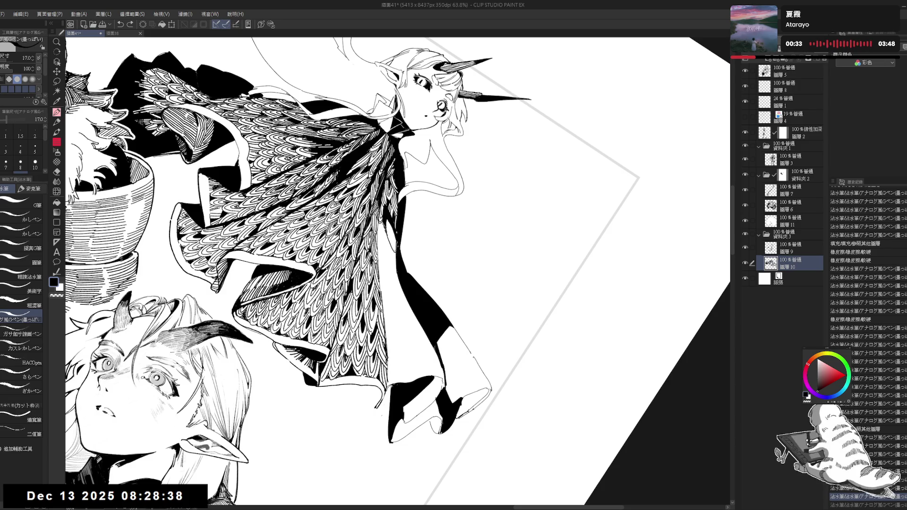
# - Add four small ink touches to the floating girl's cape
pyautogui.moveTo(388, 225)
pyautogui.mouseDown()
pyautogui.moveTo(388, 243)
pyautogui.moveTo(393, 236)
pyautogui.mouseUp()
pyautogui.moveTo(472, 189); pyautogui.dragTo(500, 222)
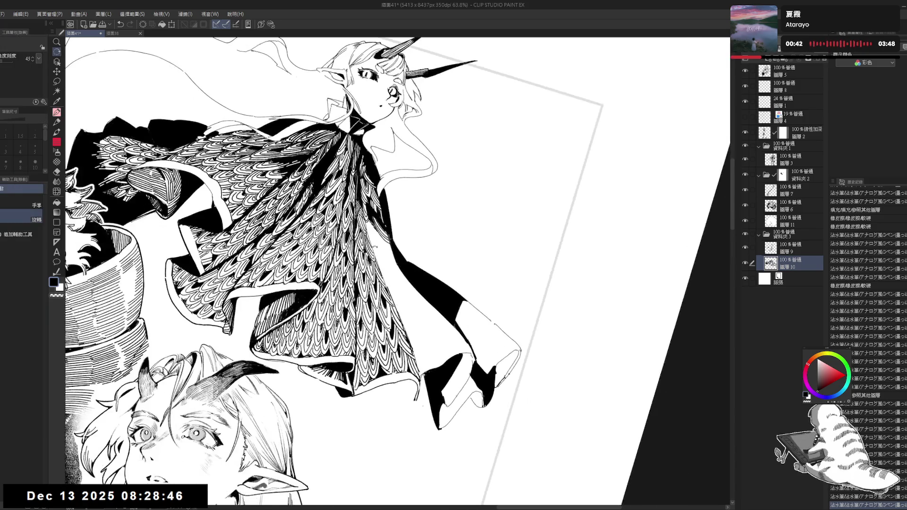
pyautogui.moveTo(374, 228); pyautogui.dragTo(375, 242)
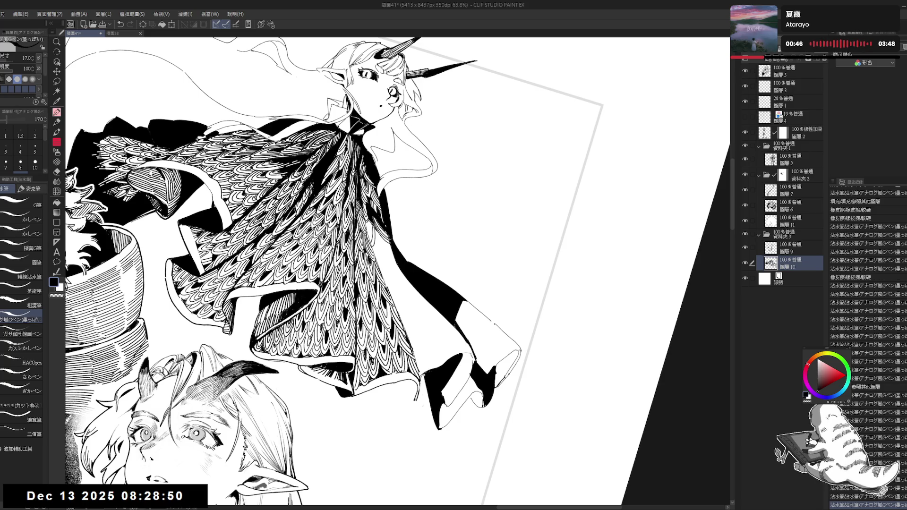
pyautogui.moveTo(370, 221); pyautogui.dragTo(370, 236)
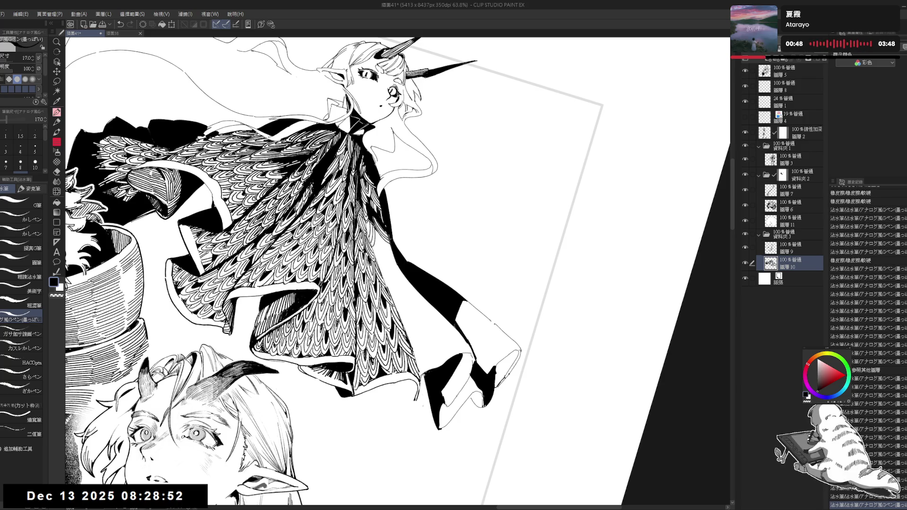
# - Enlarge the pen to size 20 and add more short cloak strokes, undoing one
pyautogui.press(']')
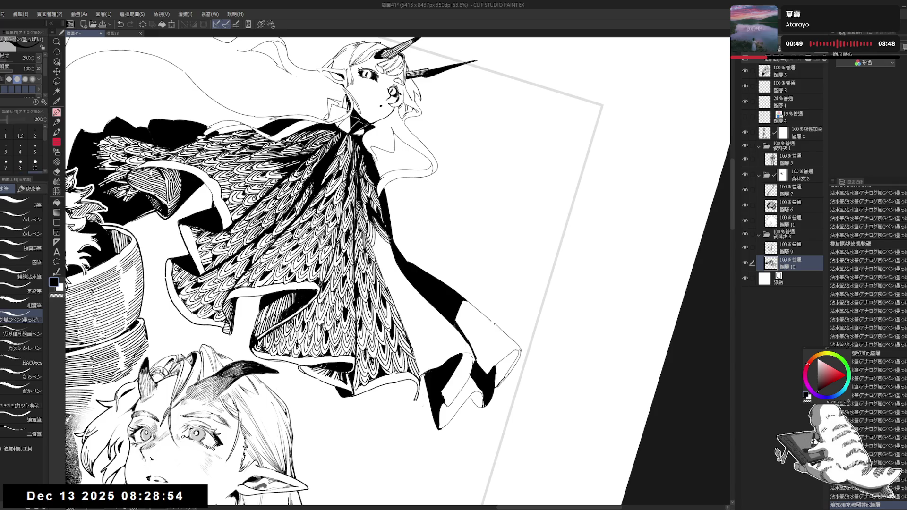
pyautogui.moveTo(363, 208); pyautogui.dragTo(373, 272)
pyautogui.hotkey('ctrl', 'z')
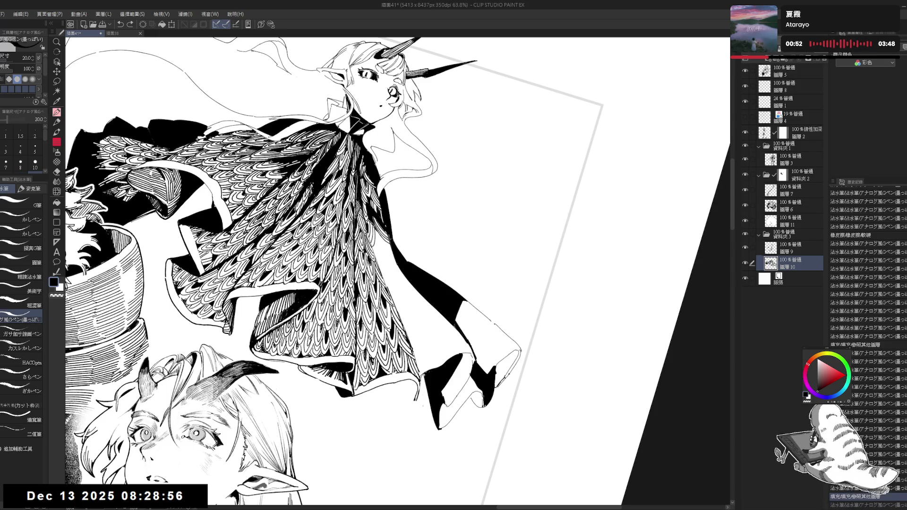
pyautogui.moveTo(376, 234)
pyautogui.mouseDown()
pyautogui.moveTo(373, 279)
pyautogui.moveTo(360, 201)
pyautogui.mouseUp()
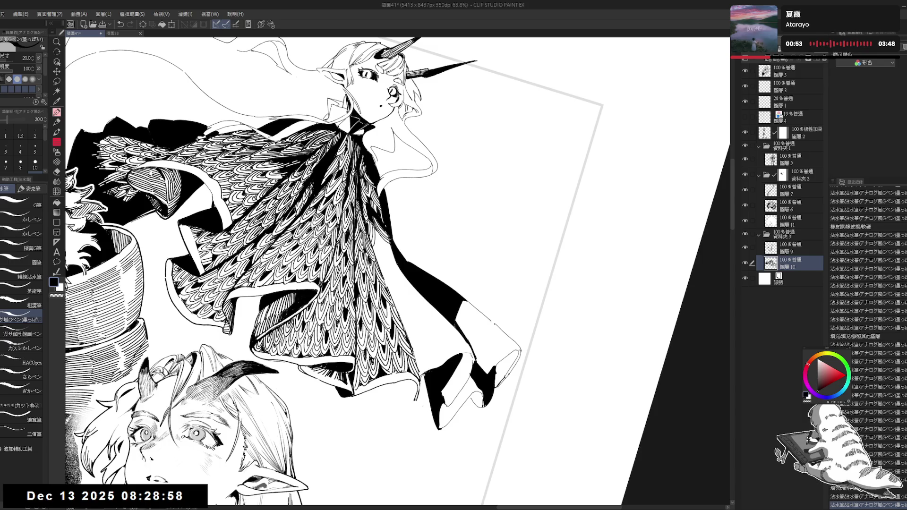
pyautogui.moveTo(381, 234)
pyautogui.mouseDown()
pyautogui.moveTo(367, 274)
pyautogui.moveTo(387, 289)
pyautogui.mouseUp()
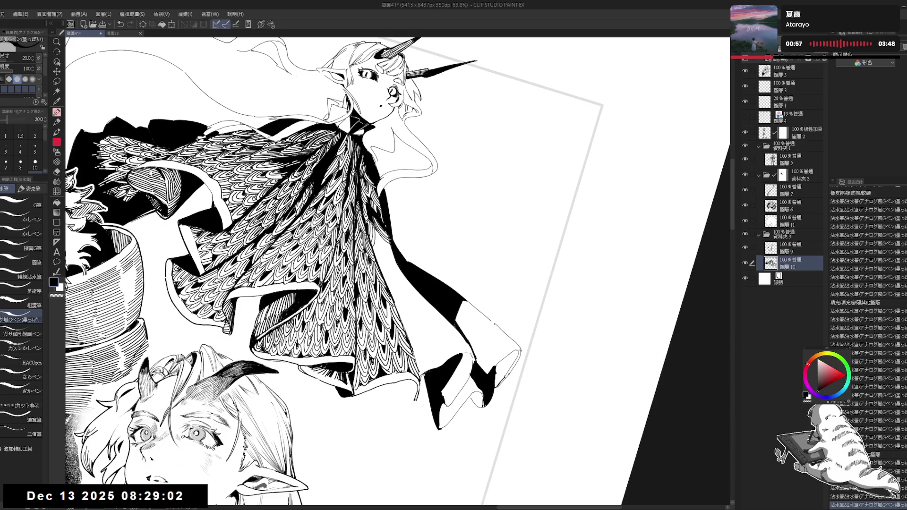
pyautogui.moveTo(356, 210); pyautogui.dragTo(357, 219)
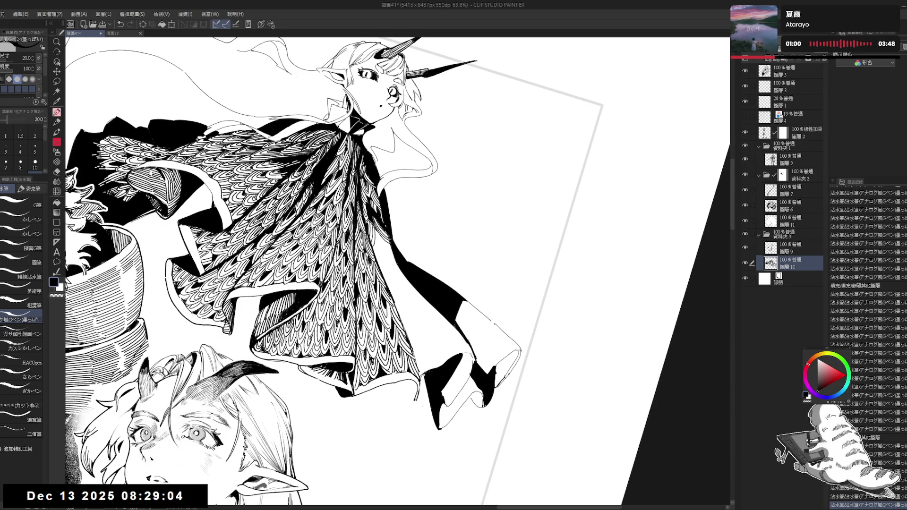
pyautogui.moveTo(355, 255); pyautogui.dragTo(356, 266)
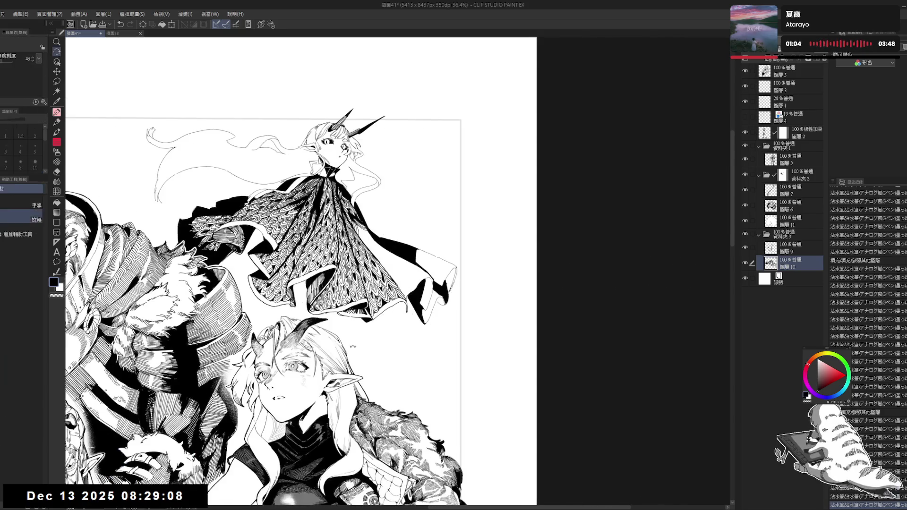
# - Redraw the short ink strokes down the cloak, undoing the unwanted attempts
pyautogui.moveTo(358, 246); pyautogui.dragTo(364, 297)
pyautogui.hotkey('ctrl', 'z')
pyautogui.hotkey('ctrl', 'z')
pyautogui.moveTo(360, 262); pyautogui.dragTo(363, 287)
pyautogui.hotkey('ctrl', 'z')
pyautogui.hotkey('ctrl', 'z')
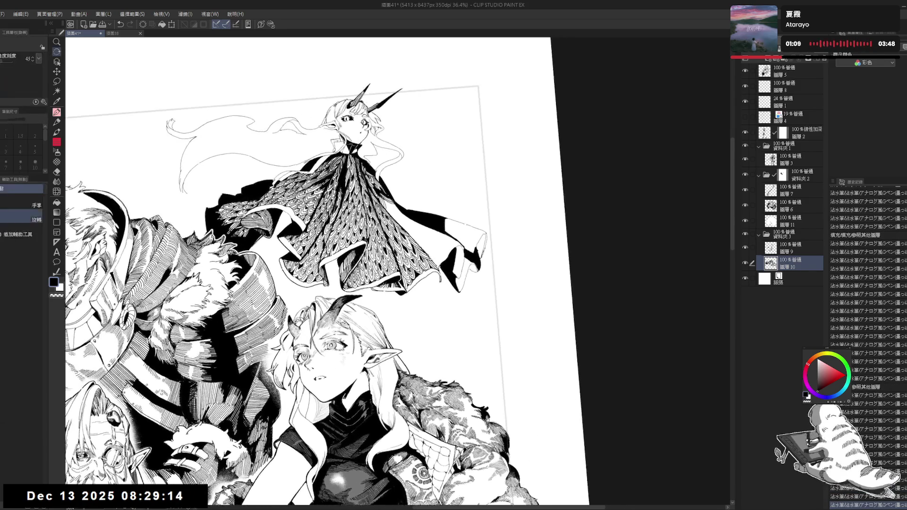
pyautogui.hotkey('ctrl', 'z')
pyautogui.moveTo(364, 207); pyautogui.dragTo(367, 238)
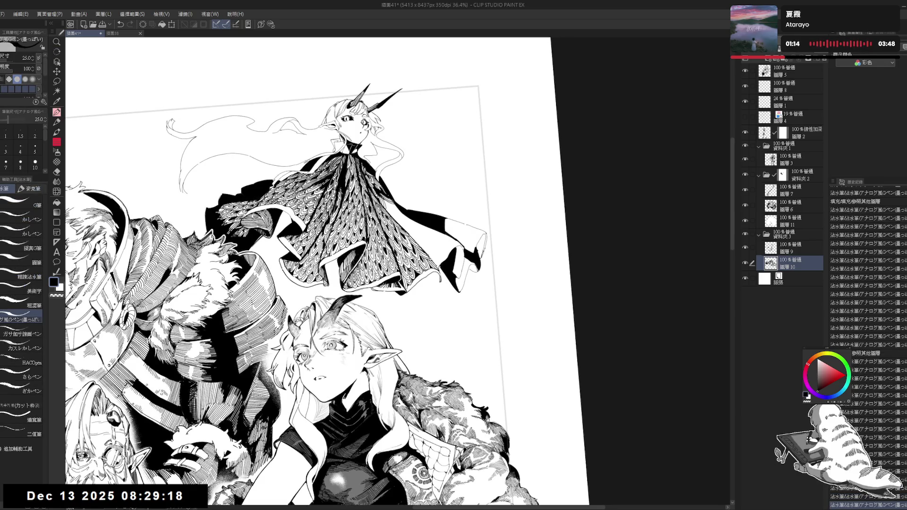
pyautogui.scroll(5, 368, 215)
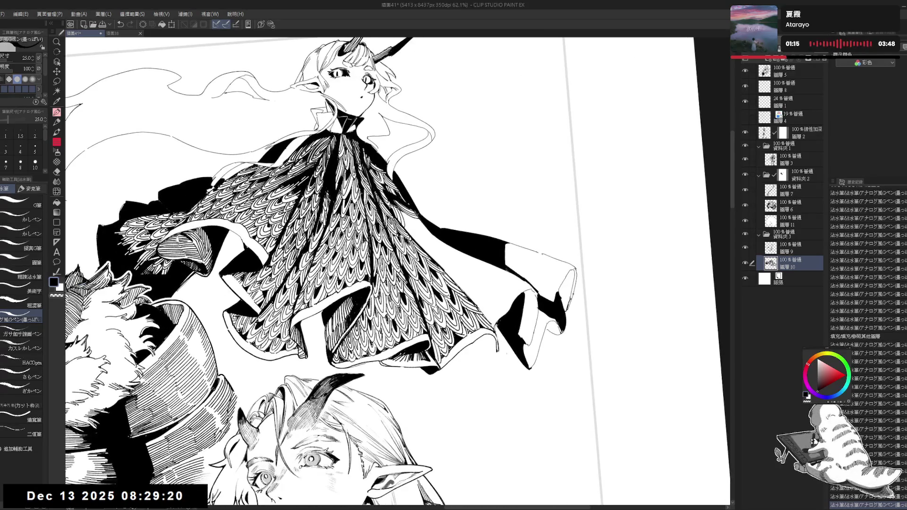
pyautogui.hotkey('ctrl', 'z')
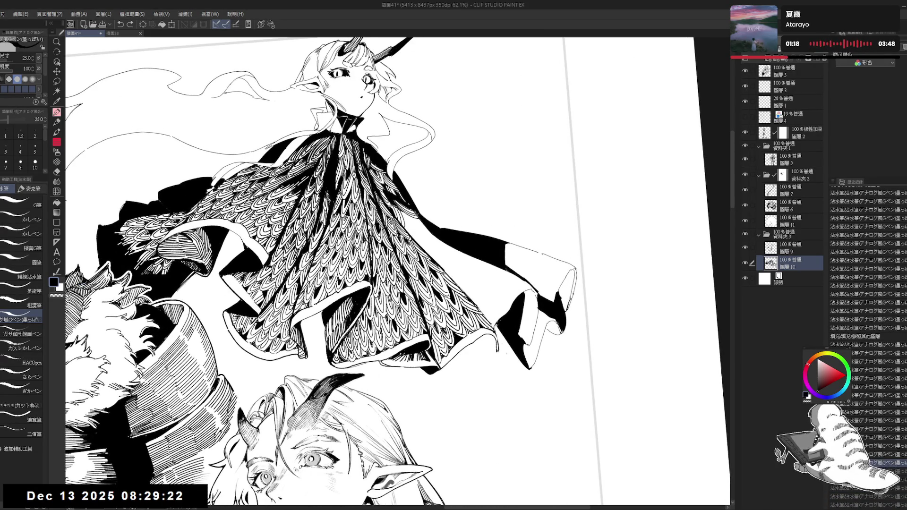
pyautogui.hotkey('ctrl', 'z')
pyautogui.moveTo(366, 201); pyautogui.dragTo(372, 279)
# - Tilt the view, drop the brush to size 20, redo a stroke, and fill two cloak gaps
pyautogui.scroll(-3, 302, 269)
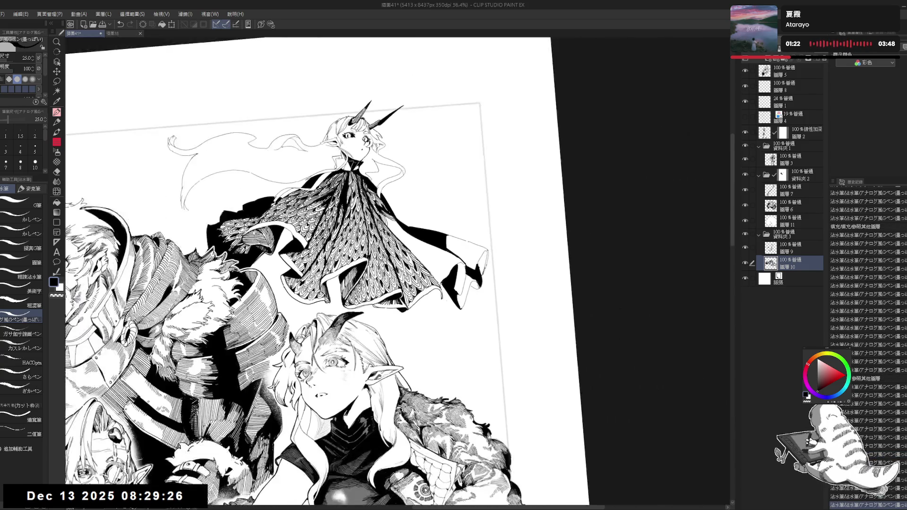
pyautogui.scroll(1, 373, 198)
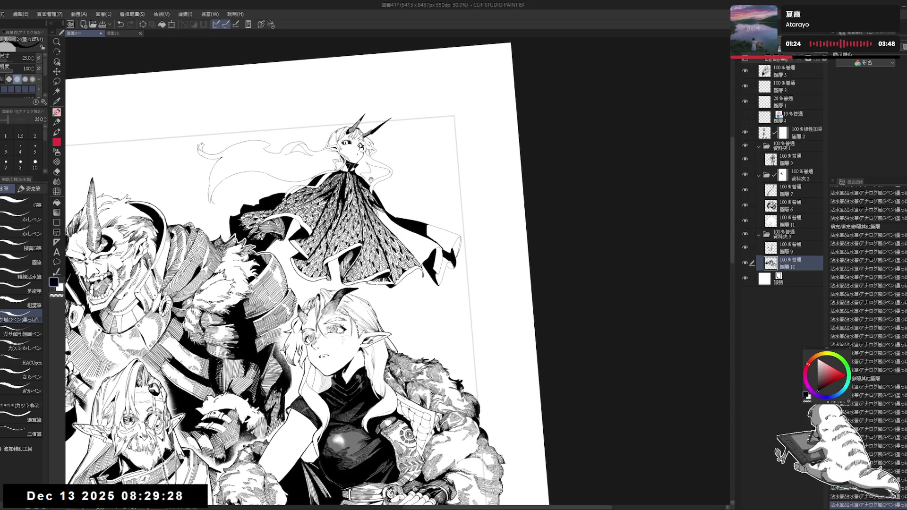
pyautogui.scroll(1, 385, 222)
pyautogui.scroll(1, 399, 218)
pyautogui.moveTo(401, 221); pyautogui.dragTo(472, 250)
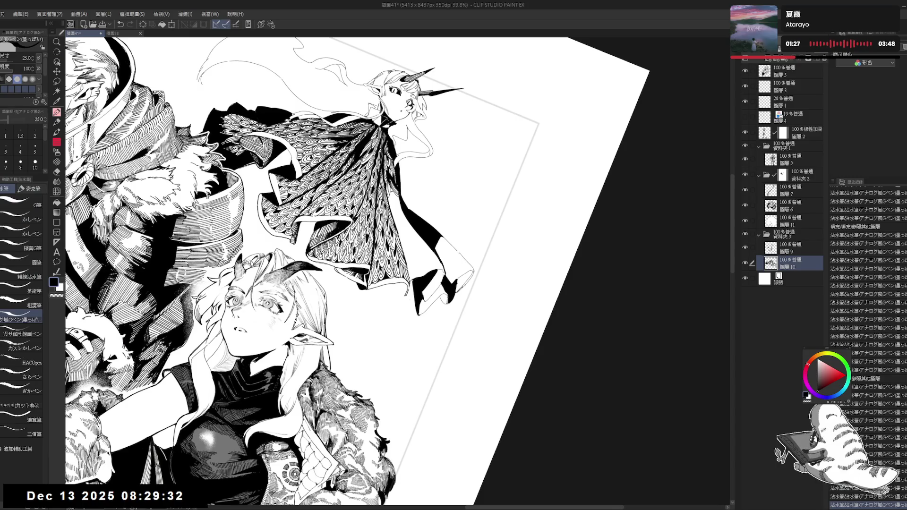
pyautogui.scroll(3, 396, 191)
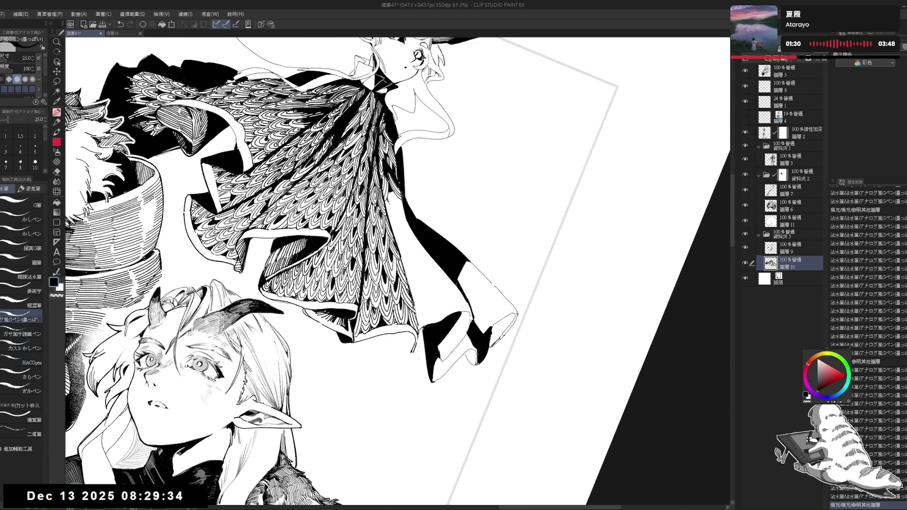
pyautogui.press('[')
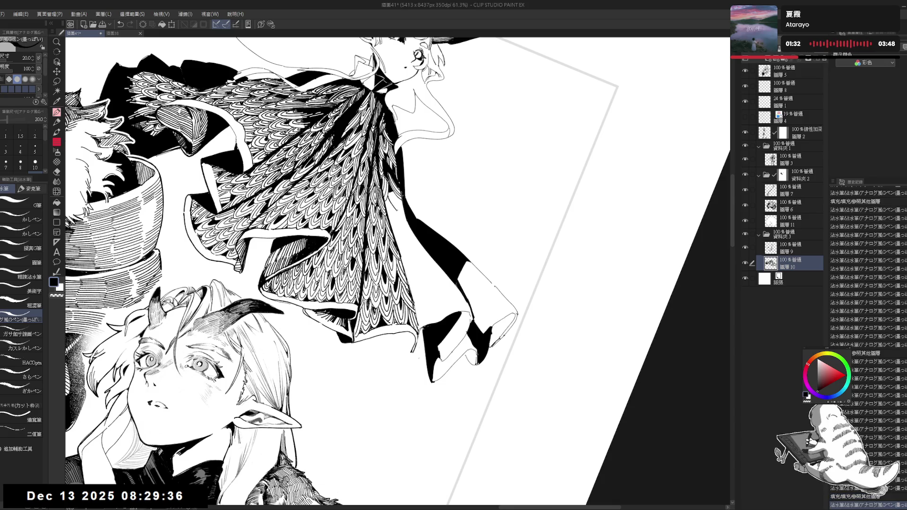
pyautogui.hotkey('ctrl', 'y')
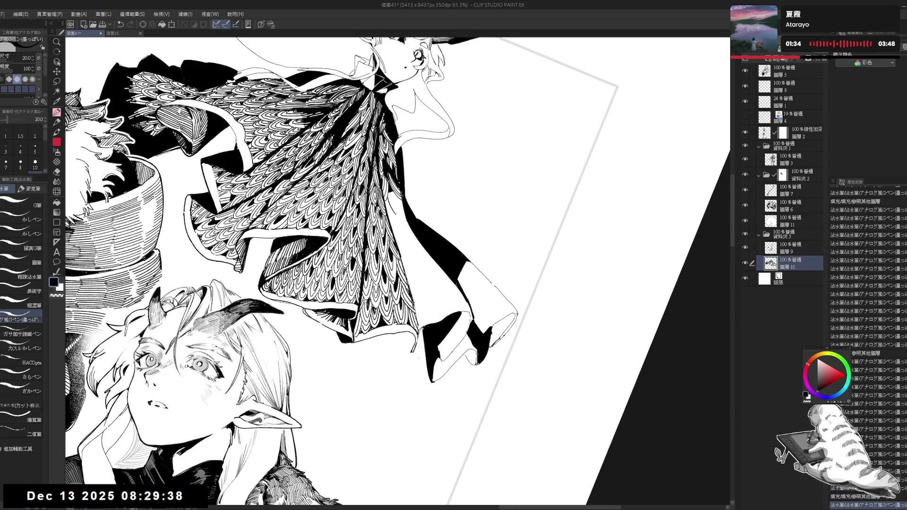
pyautogui.moveTo(390, 200)
pyautogui.mouseDown()
pyautogui.moveTo(396, 206)
pyautogui.moveTo(389, 211)
pyautogui.mouseUp()
pyautogui.click(394, 203)
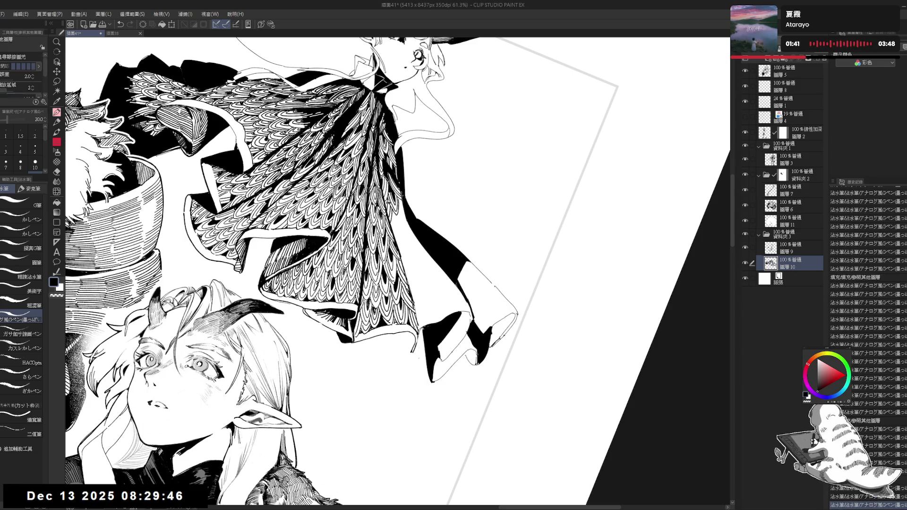
pyautogui.click(392, 168)
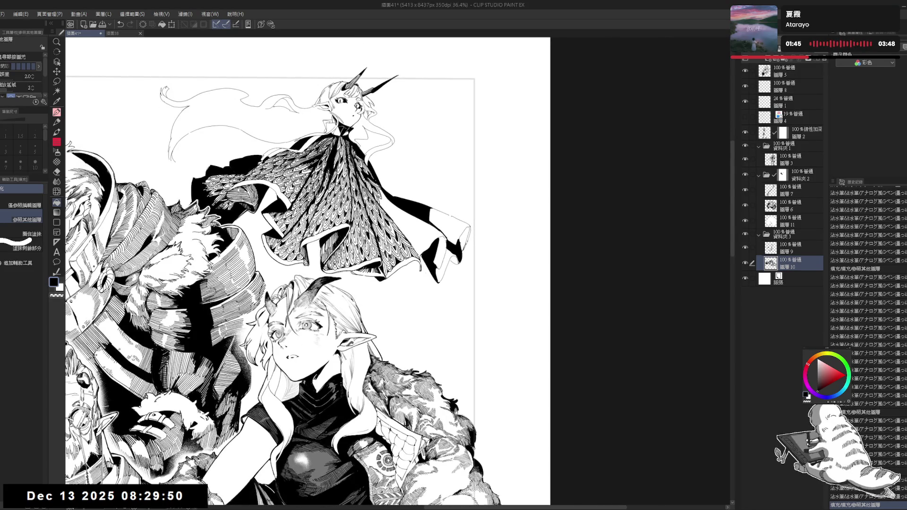
# - Tilt the canvas slightly and add small G-pen marks into the cape hatching
pyautogui.moveTo(371, 264)
pyautogui.mouseDown()
pyautogui.moveTo(442, 213)
pyautogui.moveTo(483, 206)
pyautogui.mouseUp()
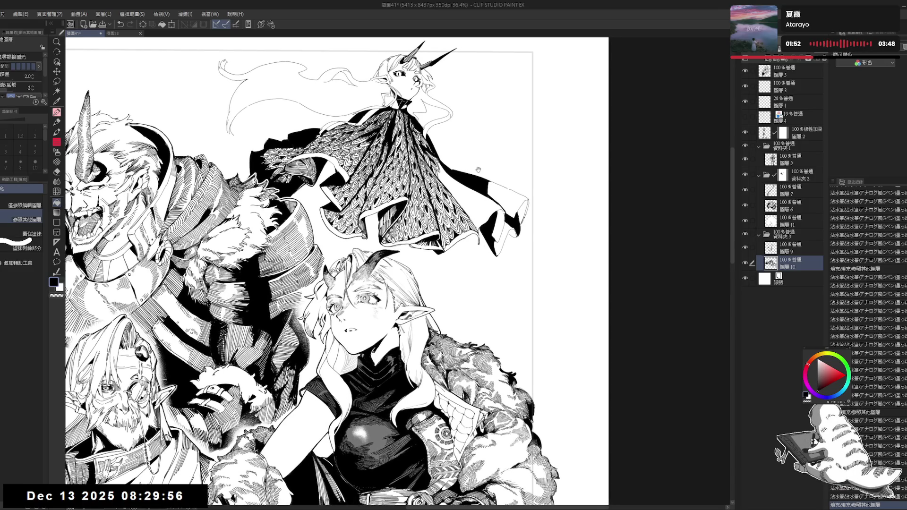
pyautogui.moveTo(477, 169); pyautogui.dragTo(466, 169)
pyautogui.scroll(3, 467, 168)
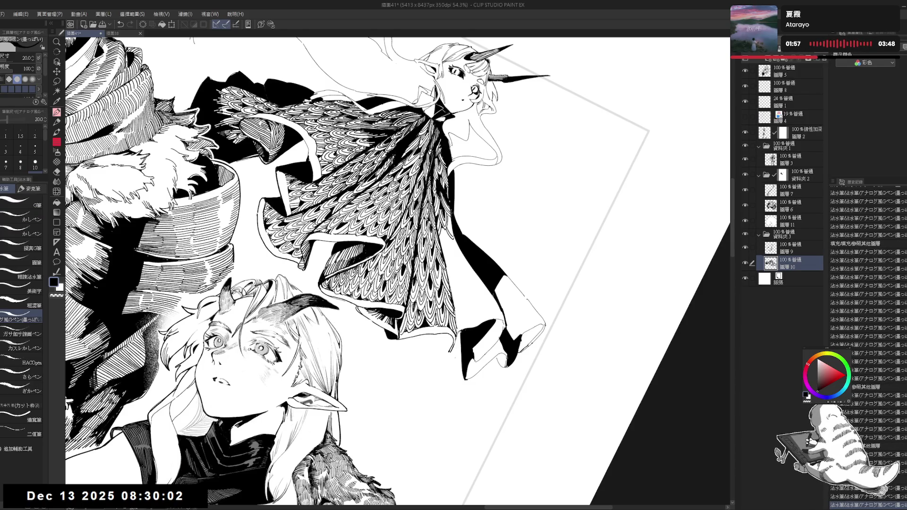
pyautogui.moveTo(448, 225); pyautogui.dragTo(452, 234)
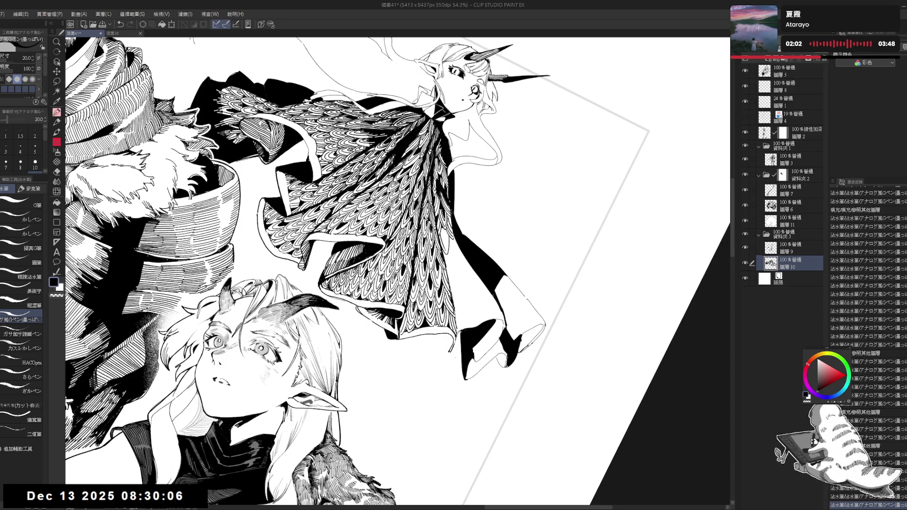
pyautogui.moveTo(449, 231)
pyautogui.mouseDown()
pyautogui.moveTo(440, 246)
pyautogui.moveTo(452, 258)
pyautogui.mouseUp()
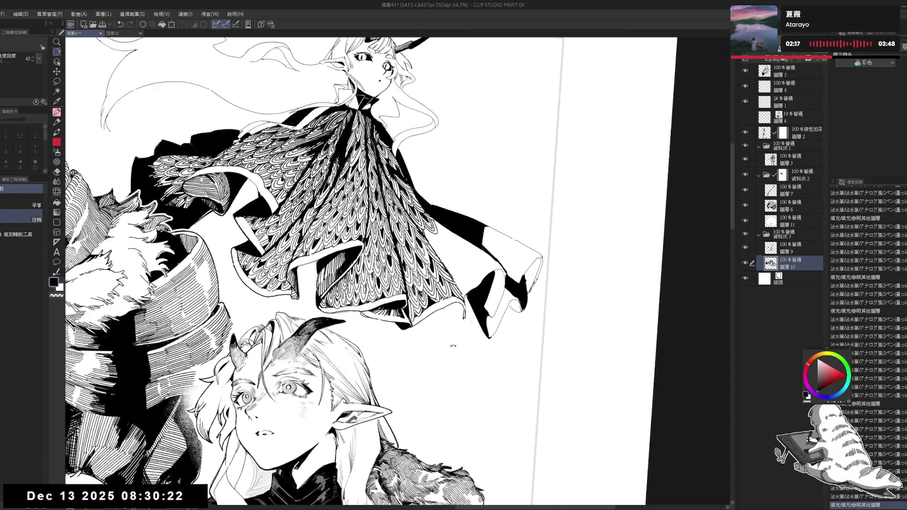
pyautogui.moveTo(396, 269); pyautogui.dragTo(378, 255)
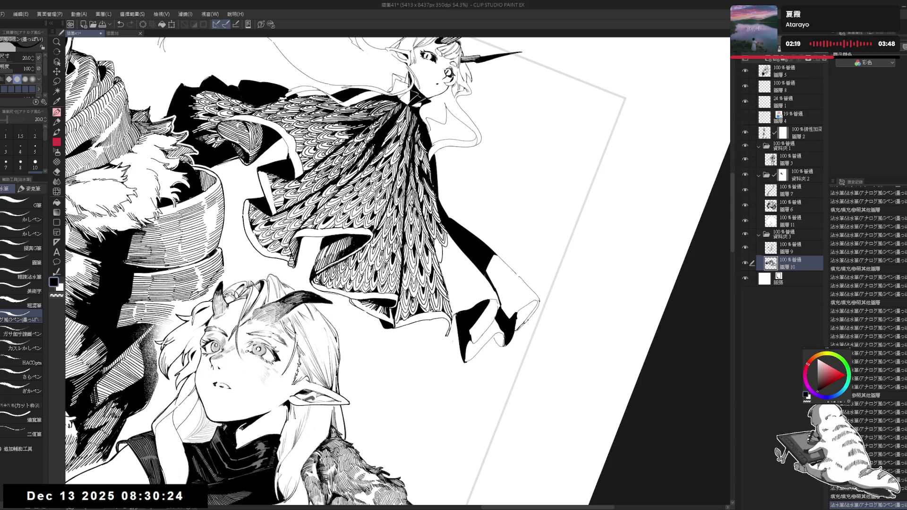
pyautogui.moveTo(441, 247); pyautogui.dragTo(440, 258)
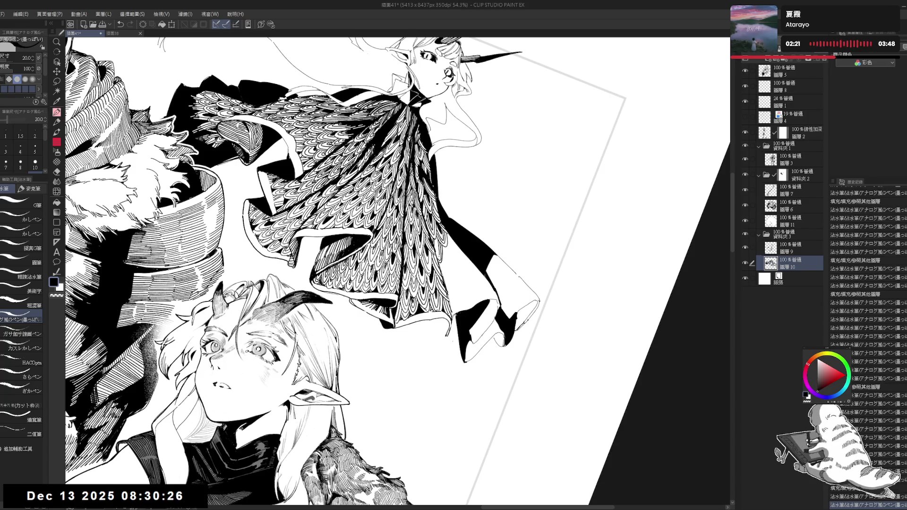
# - Fill small gaps in the cape hatching black, adding one short ink stroke between fills
pyautogui.press('g')
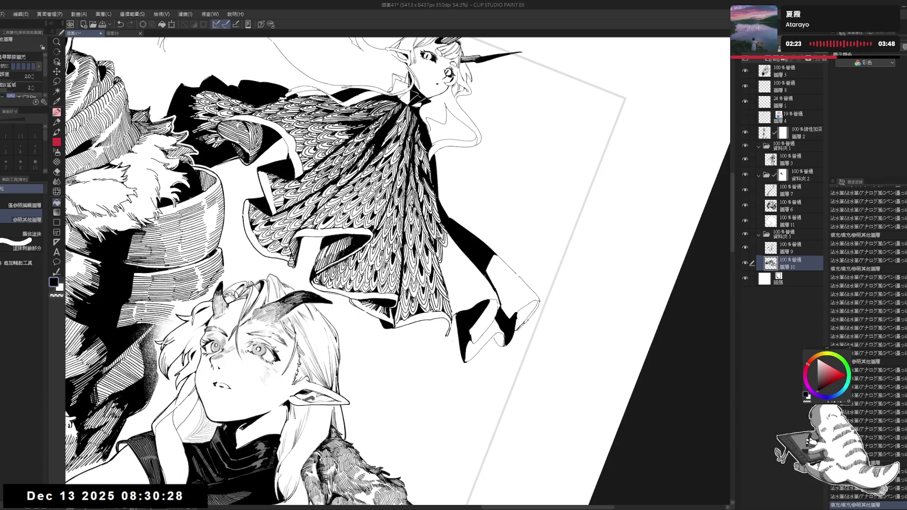
pyautogui.hotkey('ctrl', '@')
pyautogui.click(462, 276)
pyautogui.press('p')
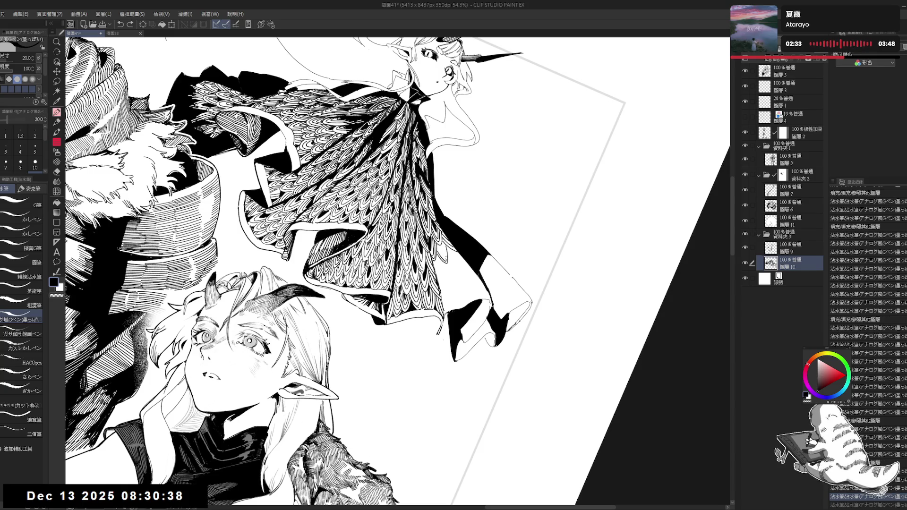
pyautogui.moveTo(444, 246); pyautogui.dragTo(445, 258)
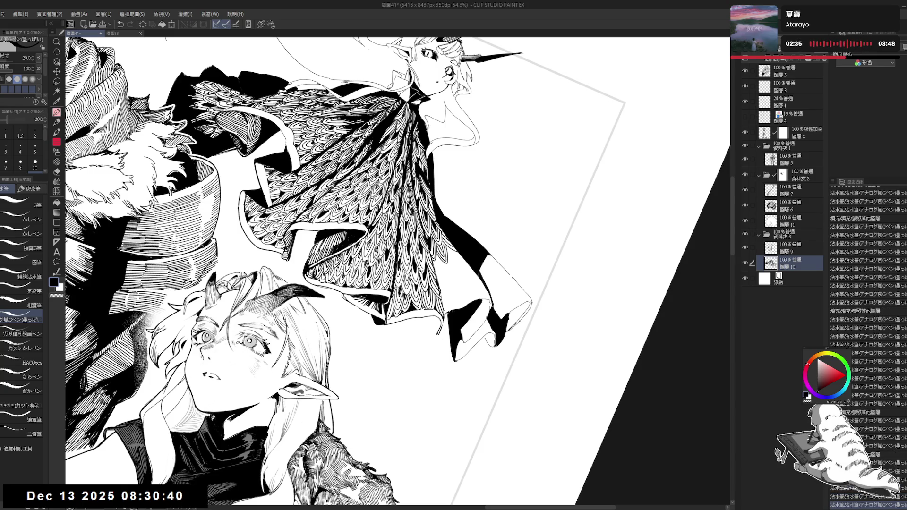
pyautogui.press('g')
pyautogui.click(444, 255)
pyautogui.scroll(-2, 444, 243)
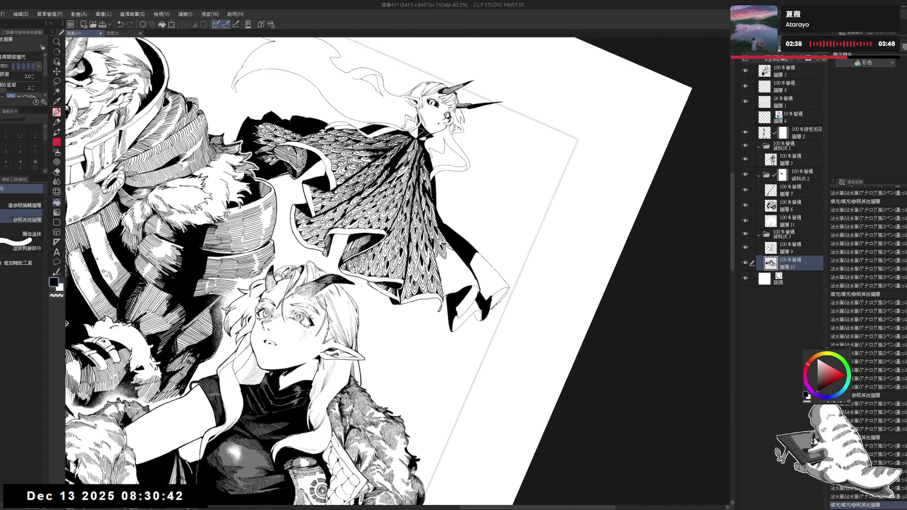
# - Rotate the canvas clockwise and add small ink strokes to the girl's cloak
pyautogui.press('r')
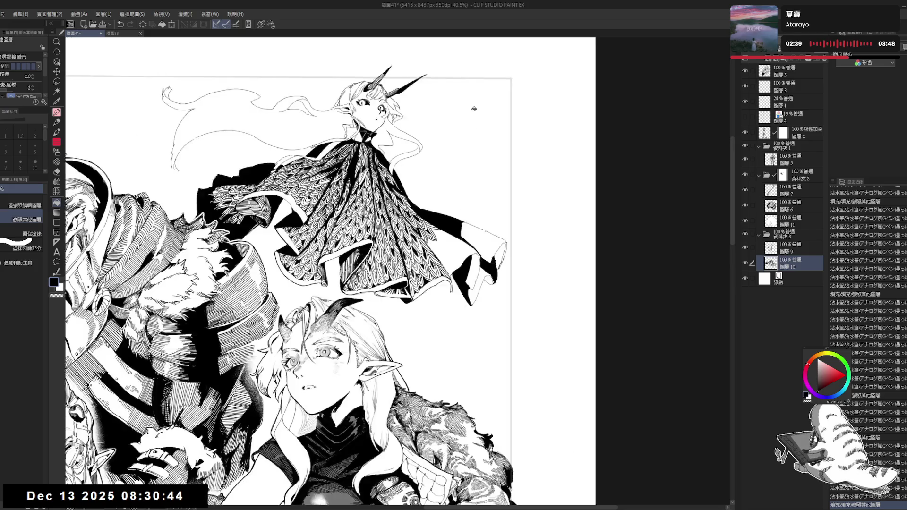
pyautogui.press('p')
pyautogui.moveTo(444, 181)
pyautogui.mouseDown()
pyautogui.moveTo(427, 193)
pyautogui.moveTo(468, 222)
pyautogui.mouseUp()
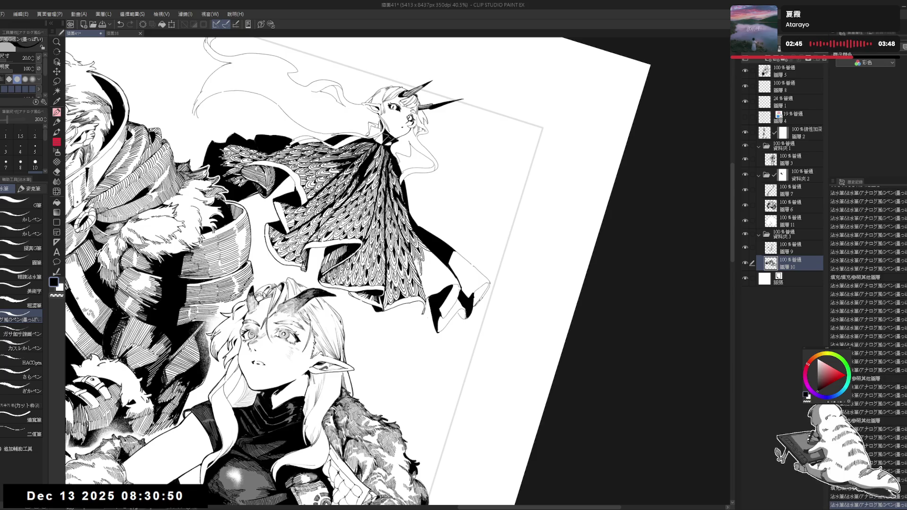
pyautogui.press('r')
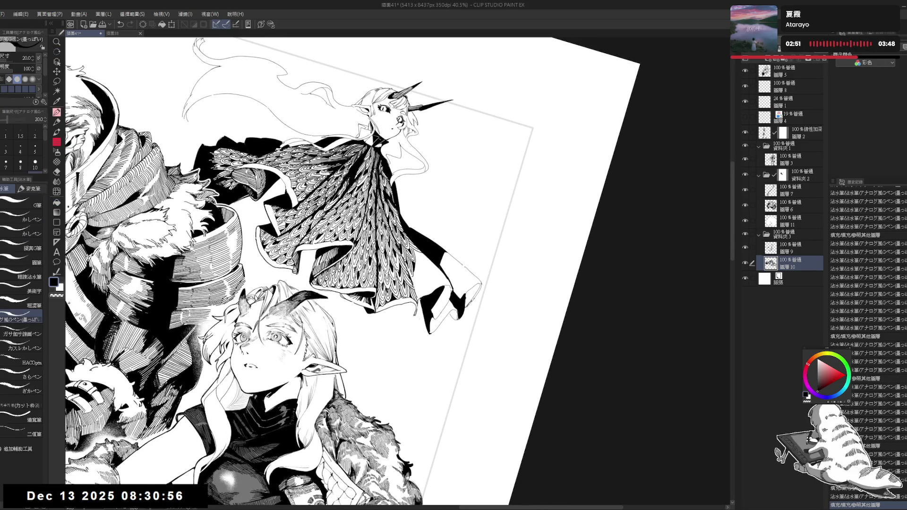
pyautogui.moveTo(415, 263); pyautogui.dragTo(420, 273)
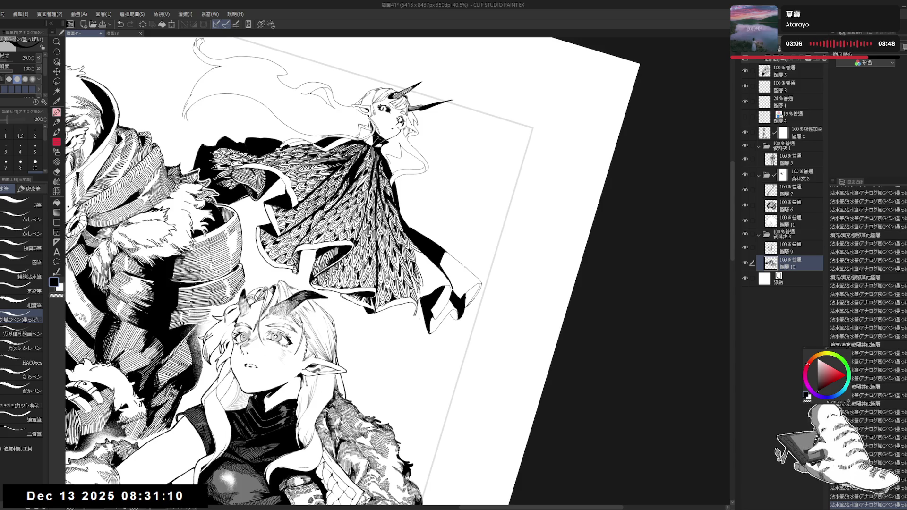
pyautogui.press('^')
pyautogui.press('^')
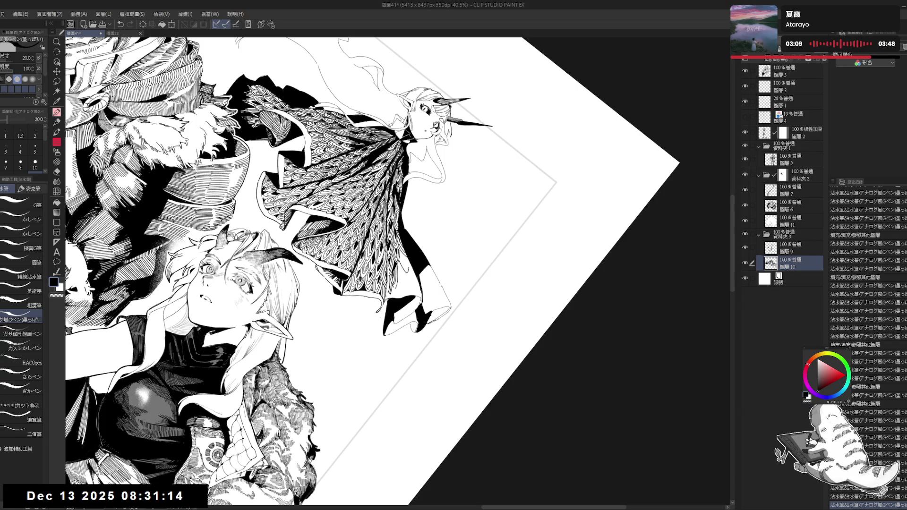
pyautogui.moveTo(401, 261); pyautogui.dragTo(406, 265)
# - Fill small cloak areas black, undo the last two changes, and re-ink a stroke
pyautogui.click(404, 262)
pyautogui.press('g')
pyautogui.click(404, 262)
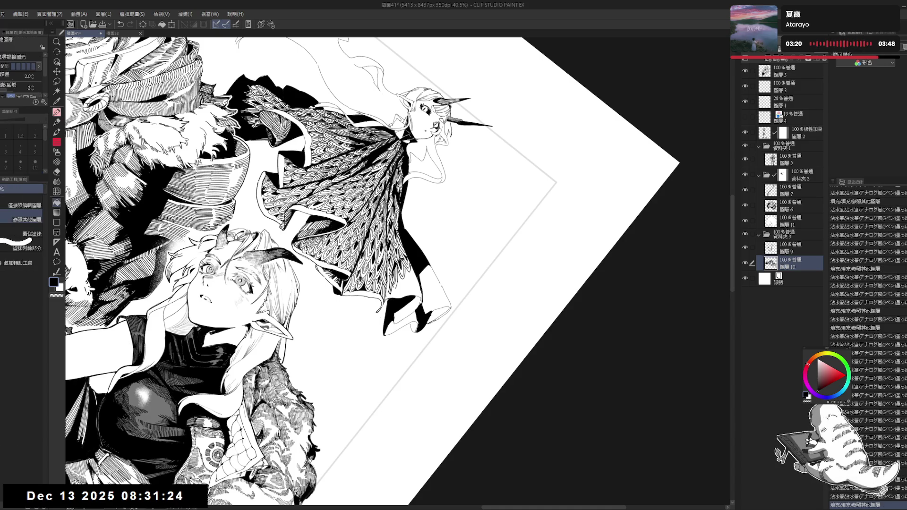
pyautogui.press('p')
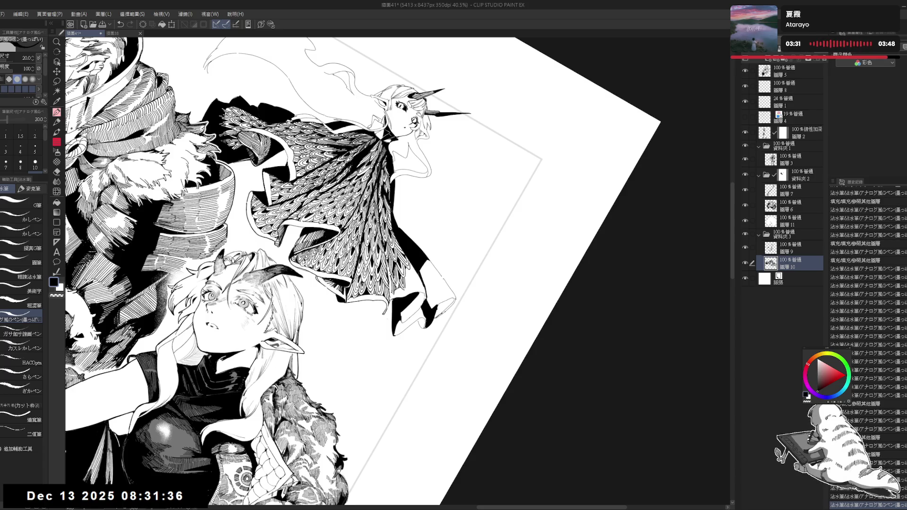
pyautogui.moveTo(377, 236); pyautogui.dragTo(330, 212)
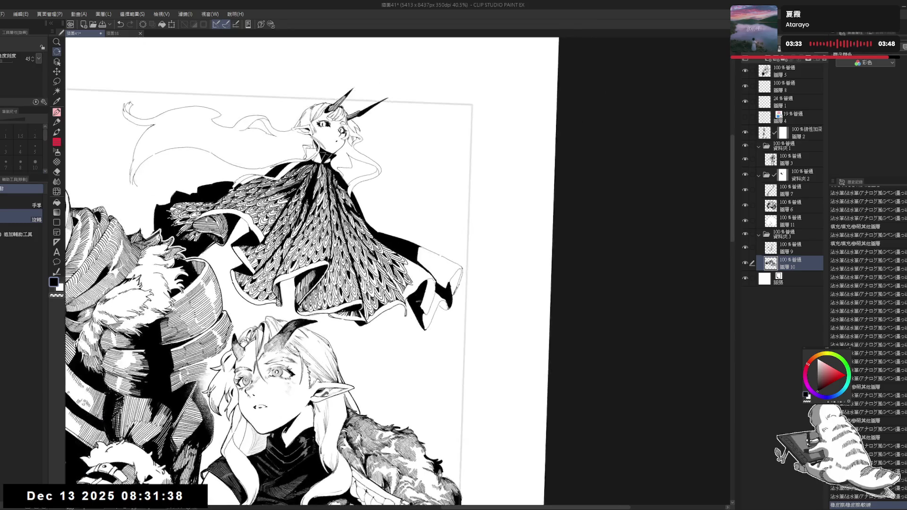
pyautogui.hotkey('ctrl', 'z')
pyautogui.hotkey('ctrl', 'z')
pyautogui.press('p')
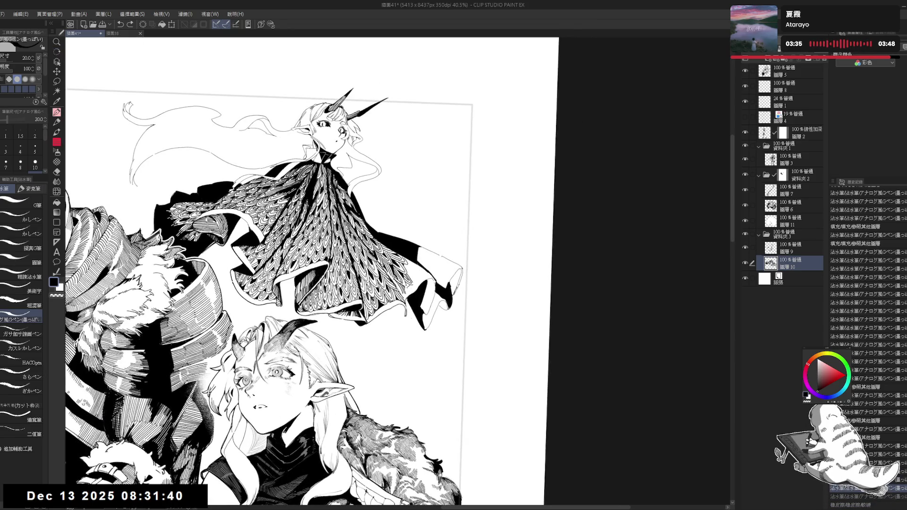
pyautogui.moveTo(265, 359); pyautogui.dragTo(269, 361)
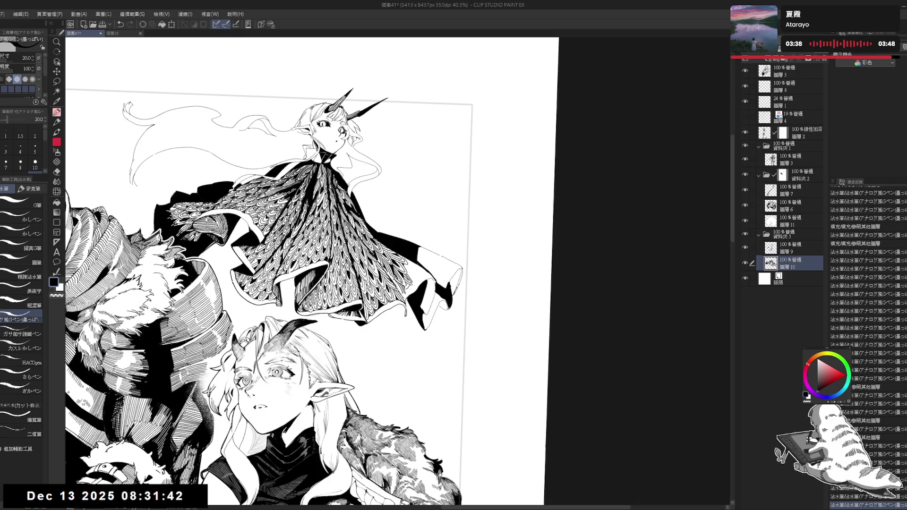
# - With the canvas rotated about 45 degrees, ink more small strokes on the cloak
pyautogui.press('r')
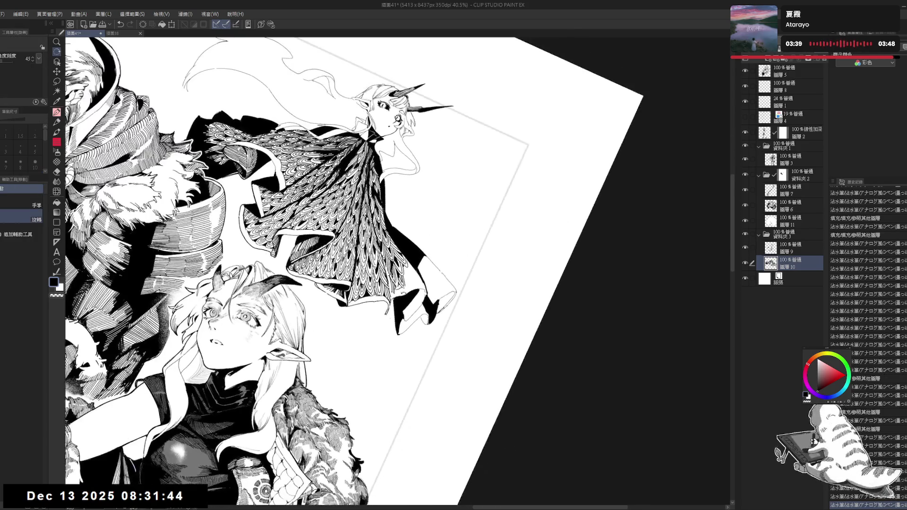
pyautogui.press('p')
pyautogui.moveTo(264, 359); pyautogui.dragTo(268, 362)
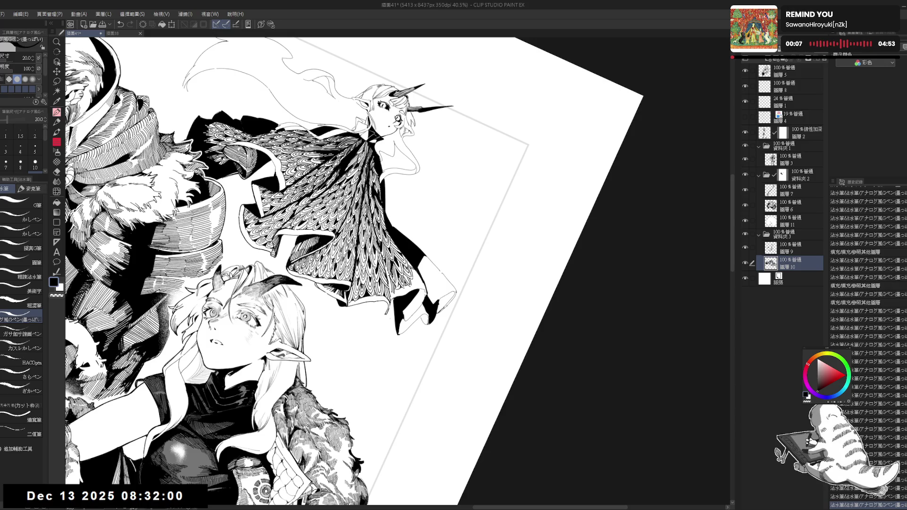
pyautogui.hotkey('ctrl', '@')
pyautogui.press('e')
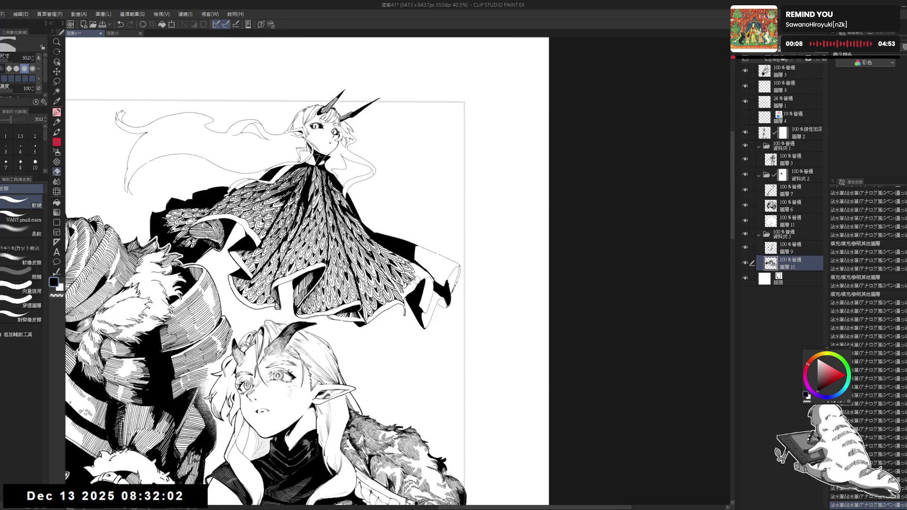
pyautogui.press('p')
pyautogui.press('^')
pyautogui.press('^')
pyautogui.press('^')
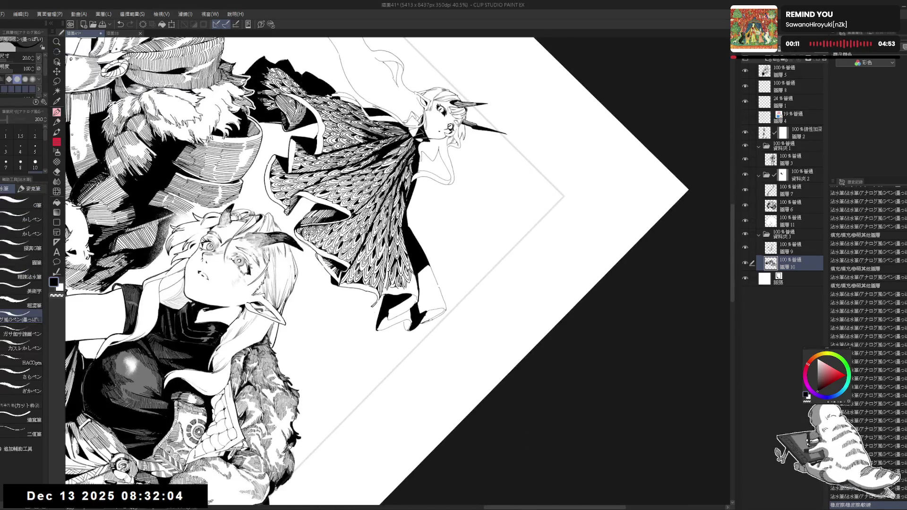
pyautogui.moveTo(410, 279); pyautogui.dragTo(412, 290)
# - Ink another cloak stroke with the pen at size 20, alternating with the eraser
pyautogui.press('e')
pyautogui.hotkey('ctrl', '0')
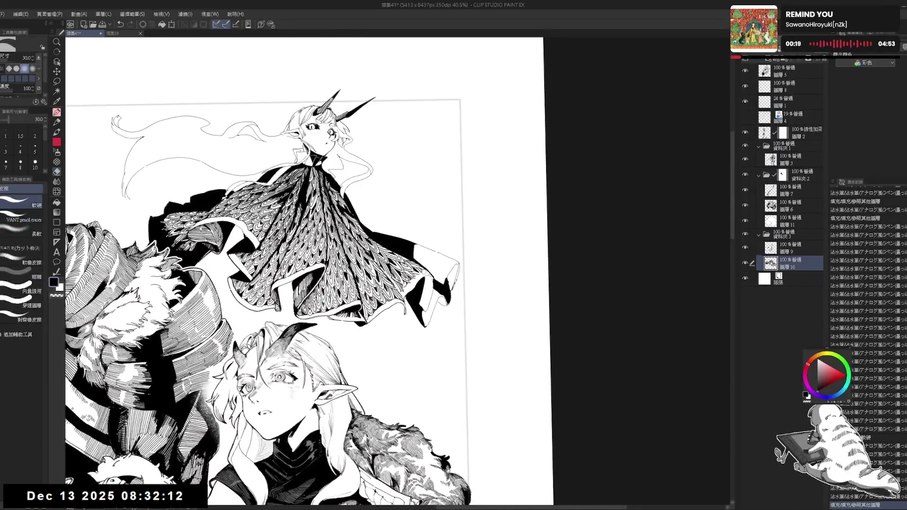
pyautogui.press('p')
pyautogui.moveTo(408, 283); pyautogui.dragTo(412, 290)
pyautogui.press('e')
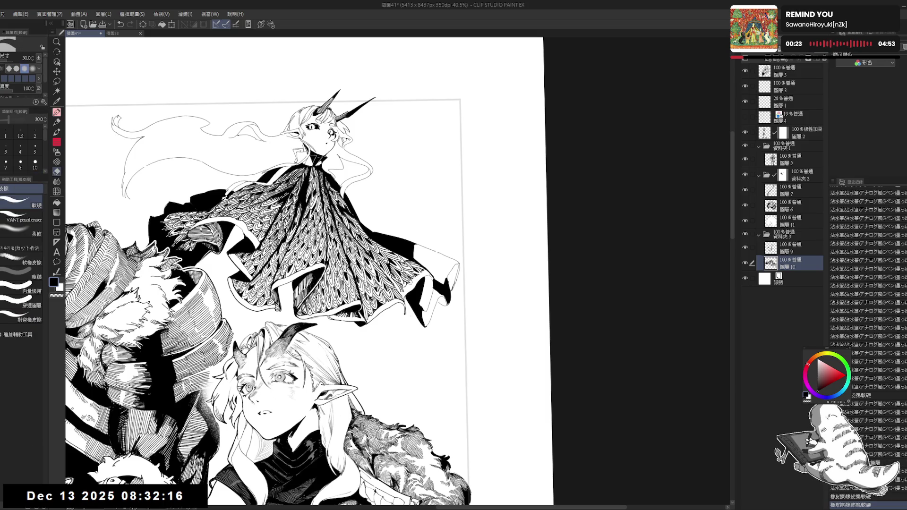
pyautogui.press('p')
pyautogui.scroll(-2, 409, 229)
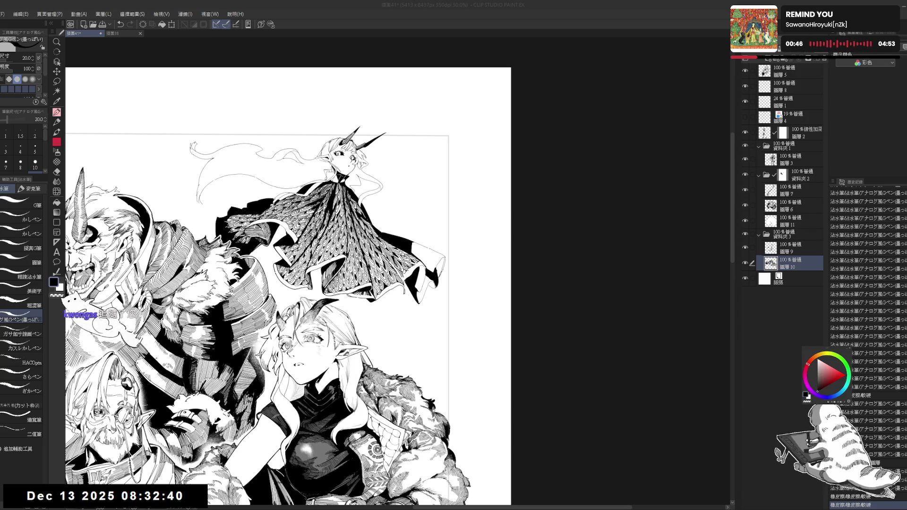
# - Ink a cloak stroke, erase a tiny stray mark, and draw a thin line left of the cloak
pyautogui.scroll(1, 419, 270)
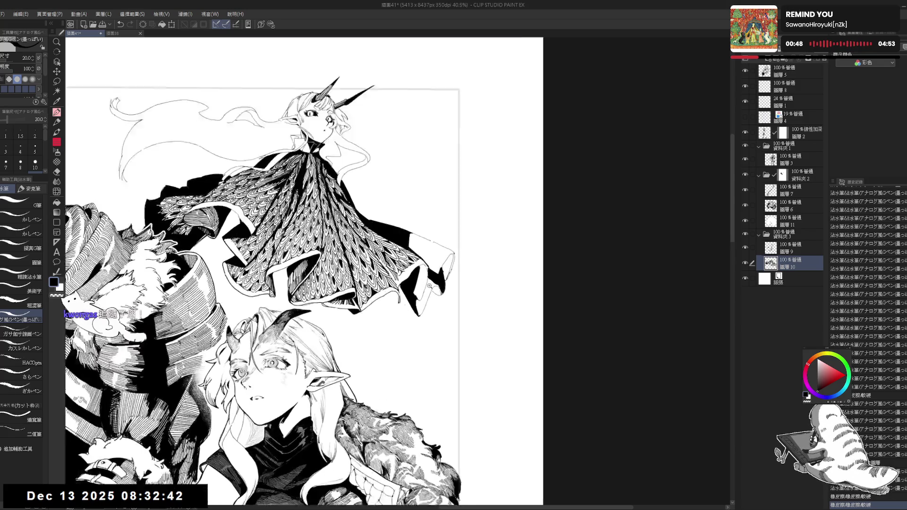
pyautogui.scroll(1, 419, 269)
pyautogui.press('-')
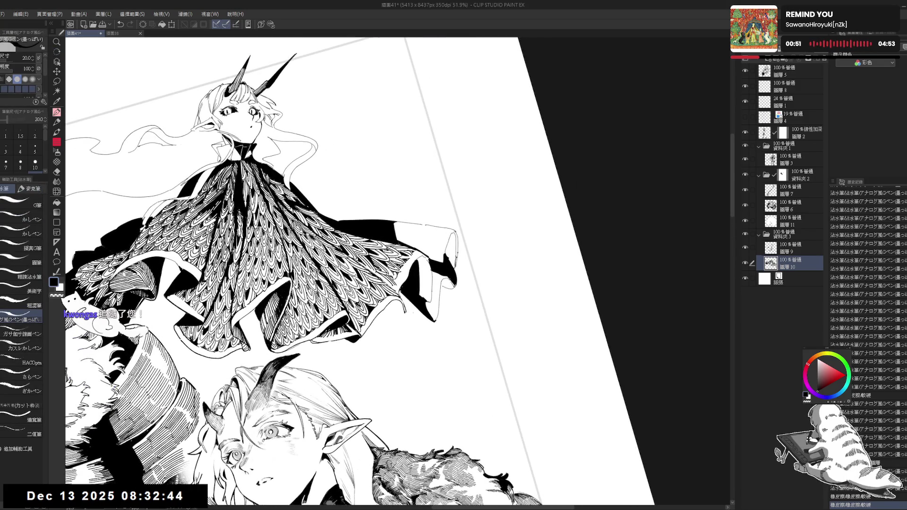
pyautogui.moveTo(472, 468); pyautogui.dragTo(487, 472)
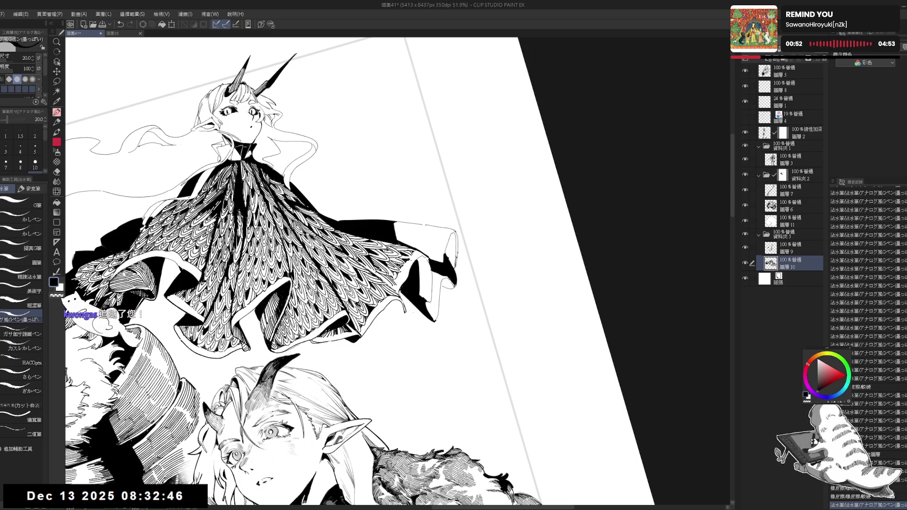
pyautogui.moveTo(179, 491); pyautogui.dragTo(181, 499)
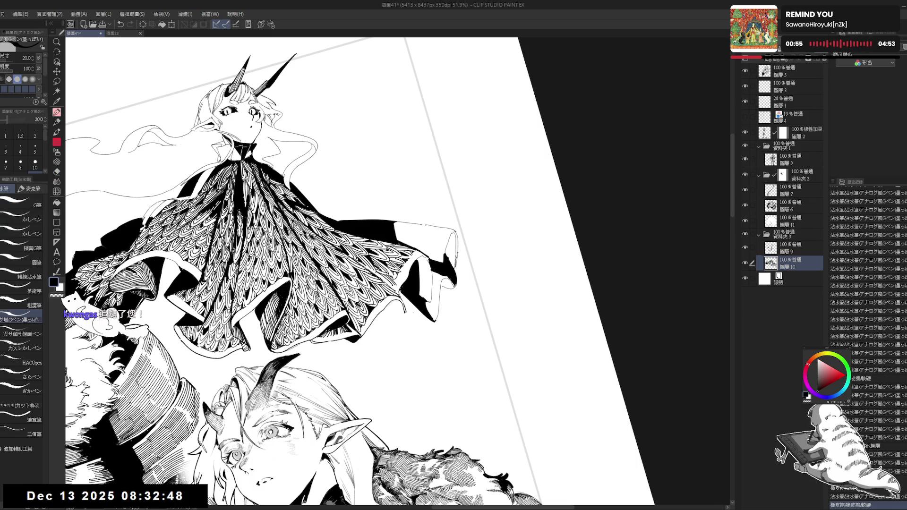
pyautogui.moveTo(70, 194); pyautogui.dragTo(137, 185)
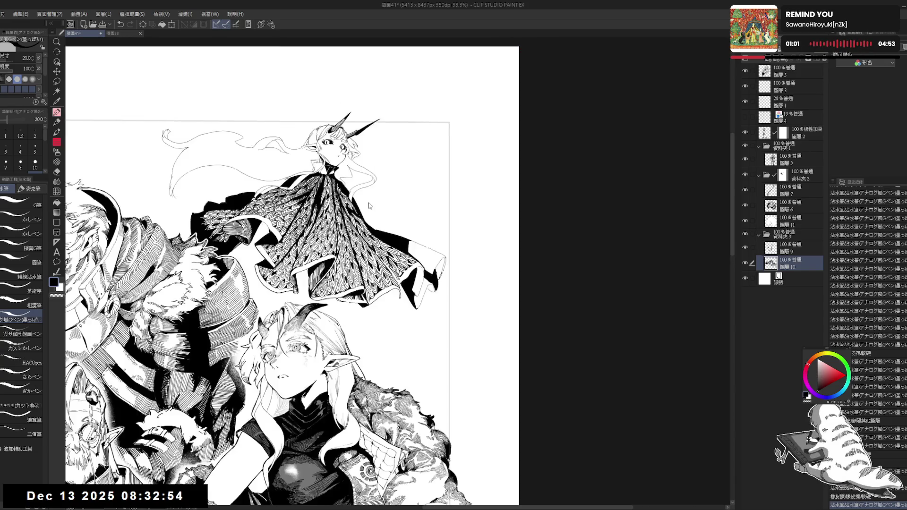
# - Undo and redo the thin line twice to compare, keeping it, then re-tilt the canvas
pyautogui.press('p')
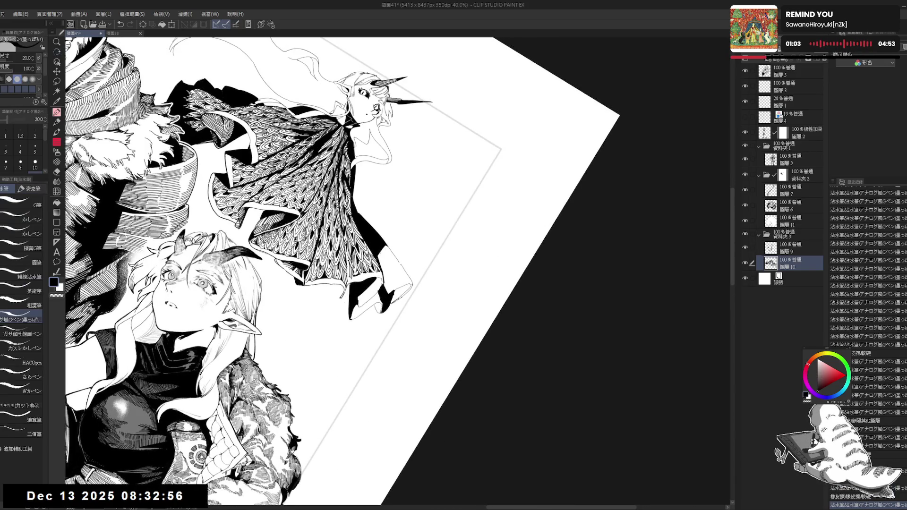
pyautogui.hotkey('ctrl', 'z')
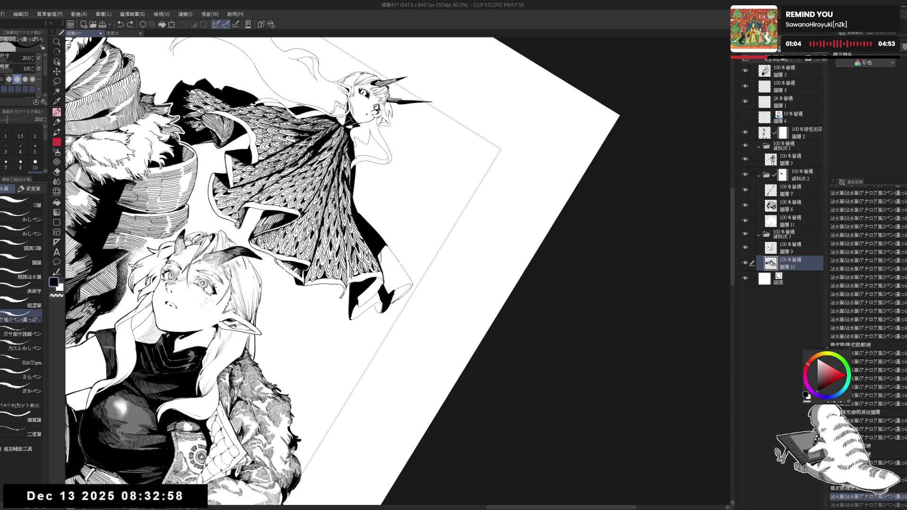
pyautogui.hotkey('ctrl', 'y')
pyautogui.press('-')
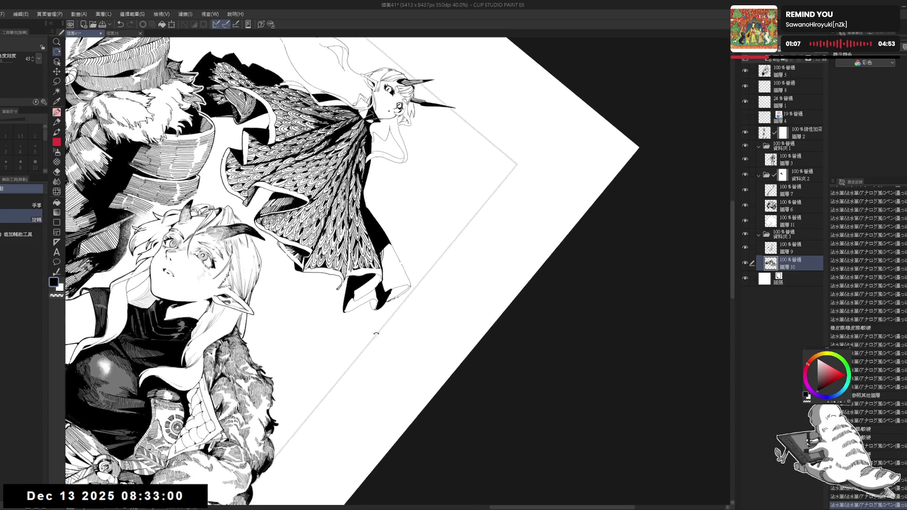
pyautogui.hotkey('ctrl', 'z')
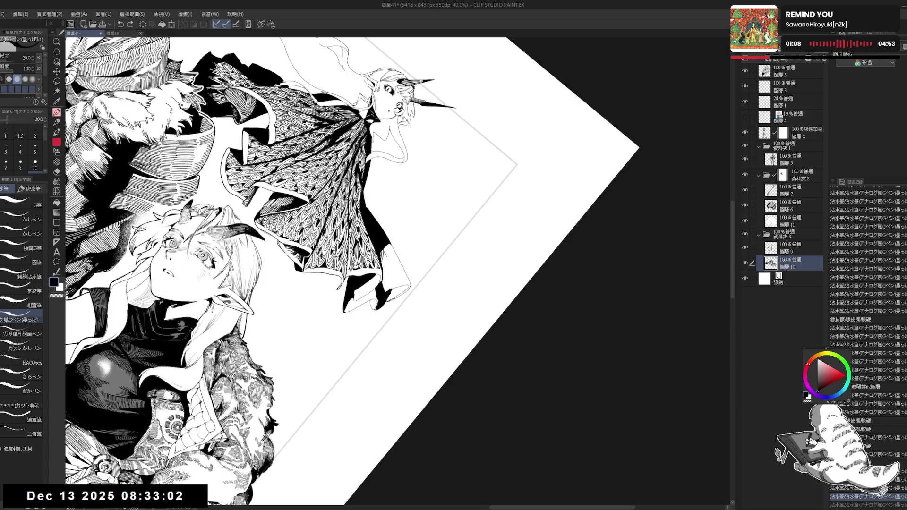
pyautogui.hotkey('ctrl', 'y')
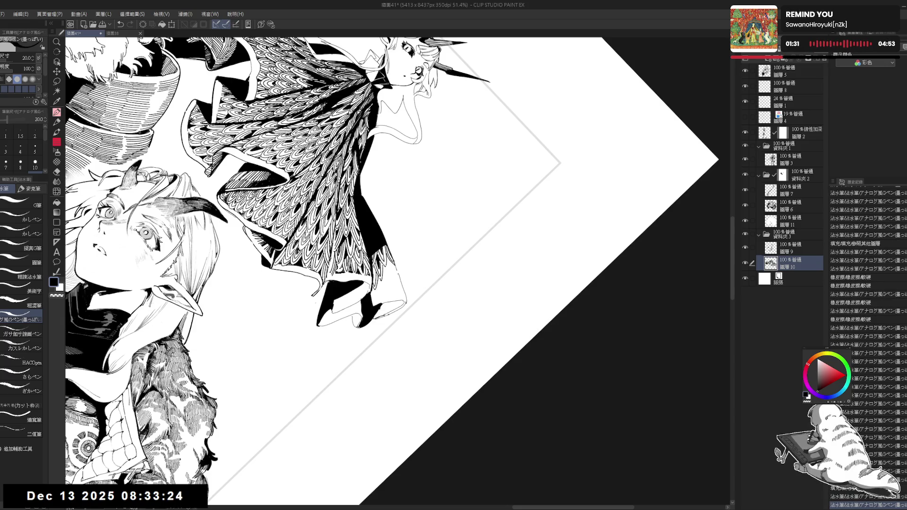
pyautogui.hotkey('ctrl', '@')
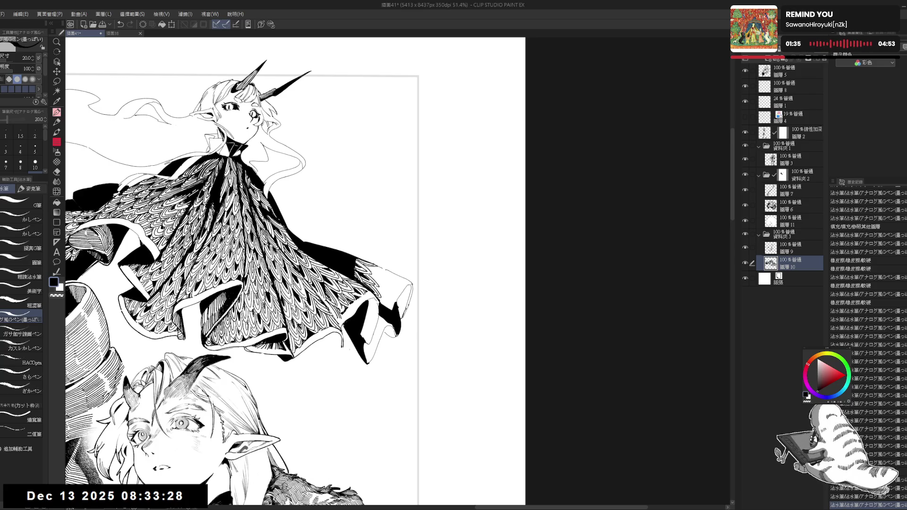
pyautogui.press('^')
pyautogui.press('^')
pyautogui.press('^')
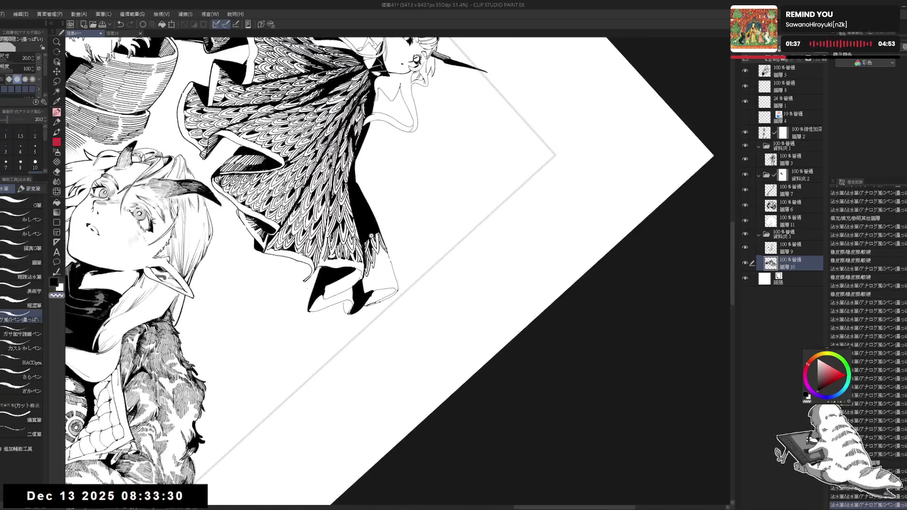
pyautogui.scroll(3, 371, 236)
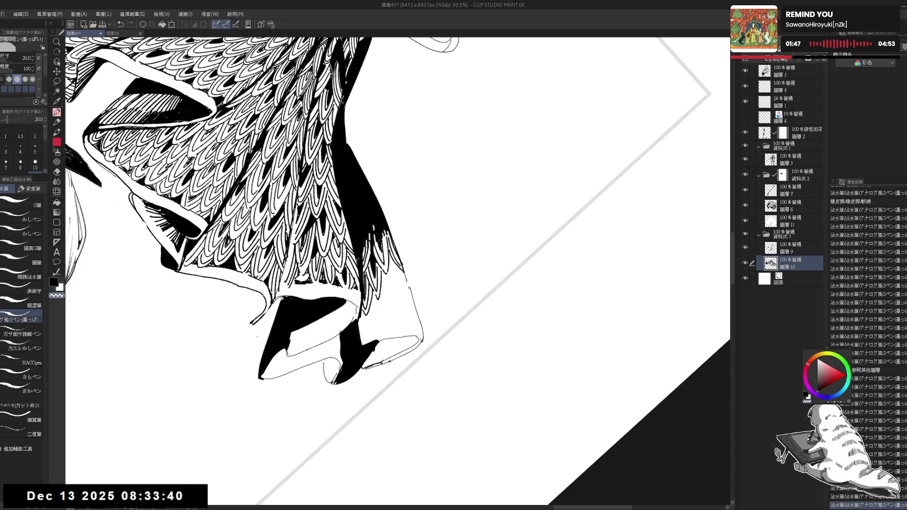
# - Frame the feathered cape and erase marks near the cloak hem on 圖層 9
pyautogui.hotkey('ctrl', '@')
pyautogui.scroll(-5, 420, 170)
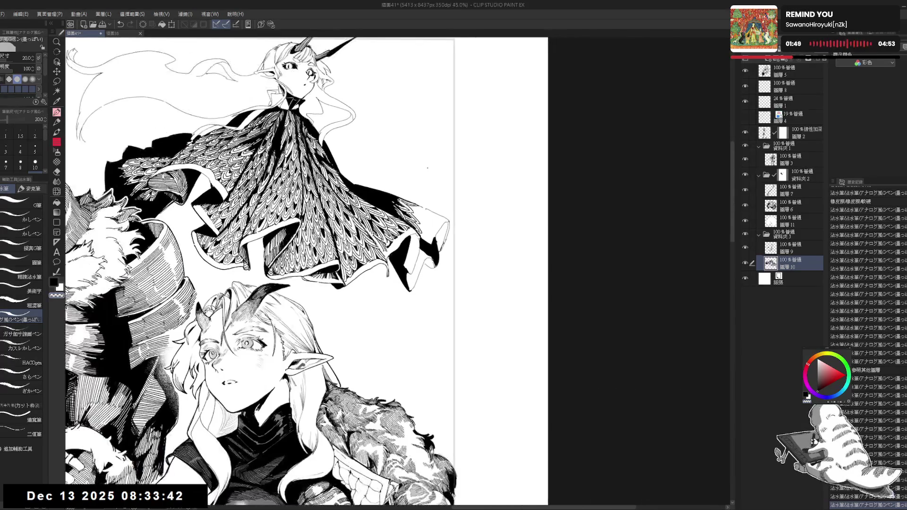
pyautogui.moveTo(426, 231); pyautogui.dragTo(402, 255)
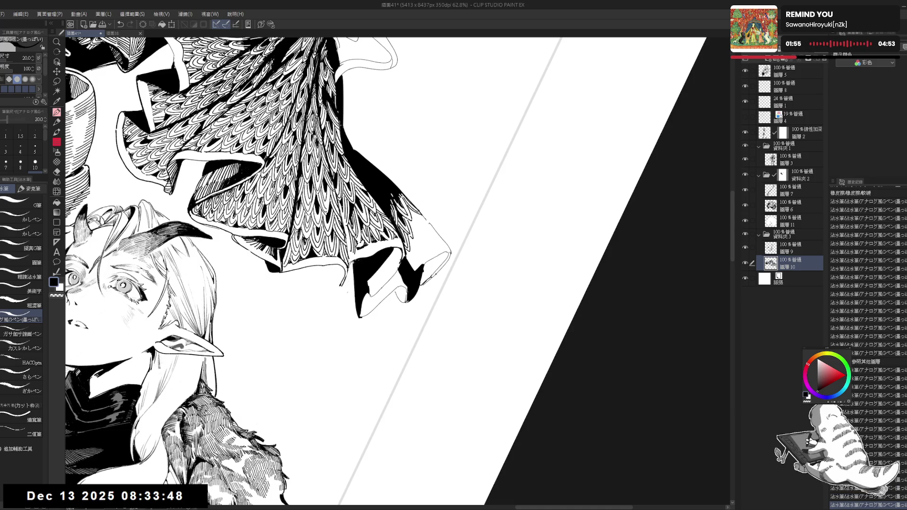
pyautogui.press('e')
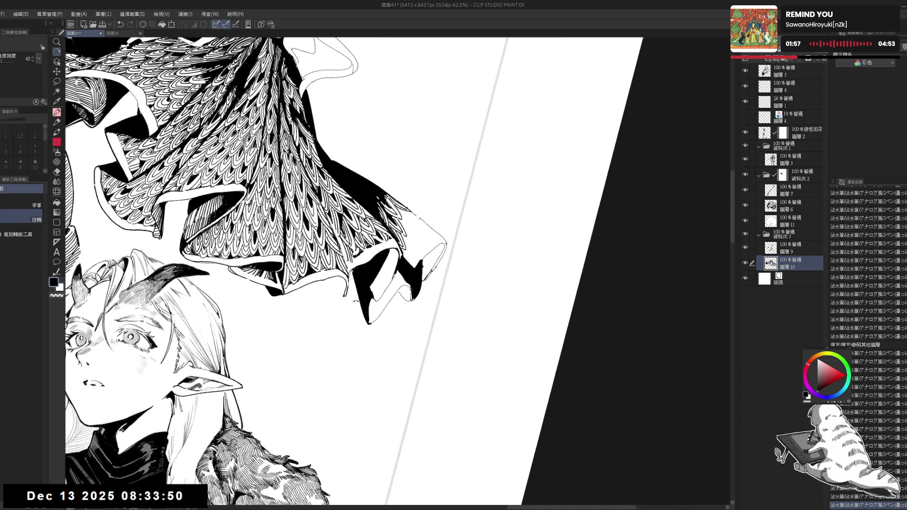
pyautogui.press('-')
pyautogui.keyDown('ctrl'); pyautogui.keyDown('shift'); pyautogui.click(352, 298); pyautogui.keyUp('shift'); pyautogui.keyUp('ctrl')
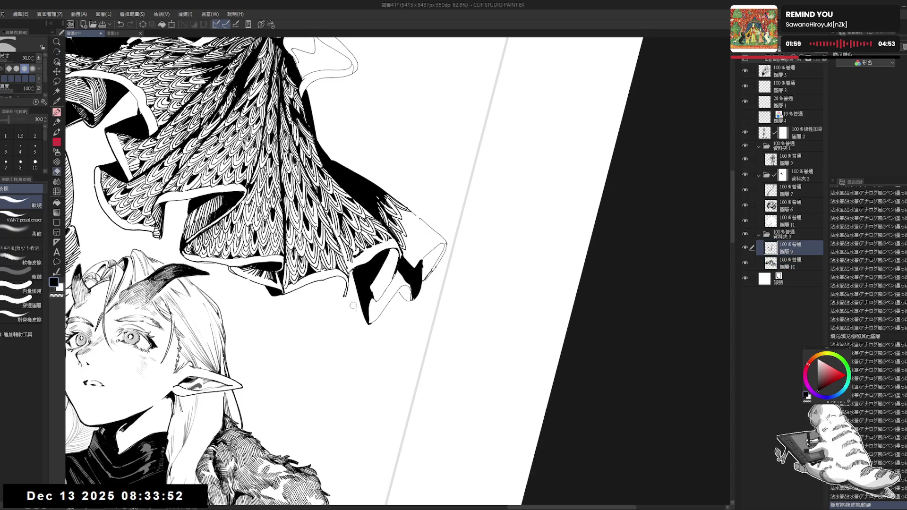
pyautogui.moveTo(352, 297); pyautogui.dragTo(354, 310)
# - Rotate the canvas and ink two small strokes at the cloak's lower edge on 圖層 10
pyautogui.press('r')
pyautogui.moveTo(386, 248); pyautogui.dragTo(364, 288)
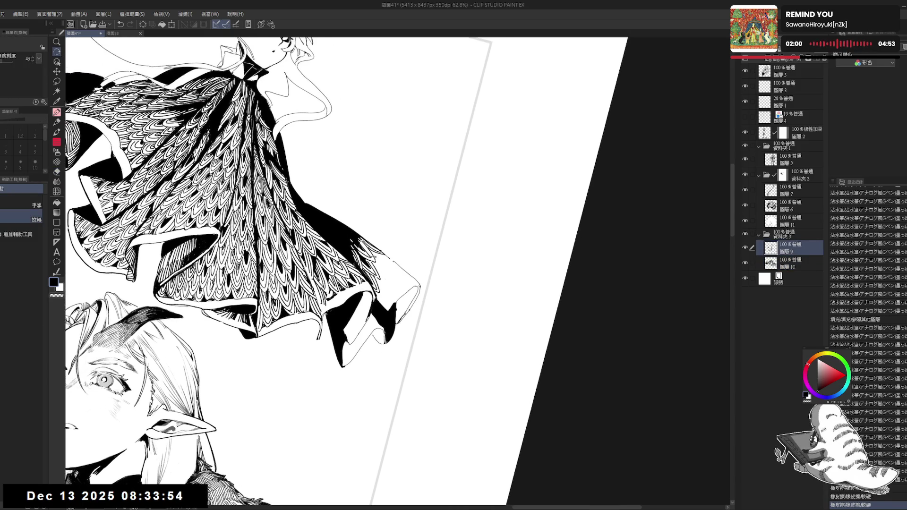
pyautogui.scroll(-2, 363, 192)
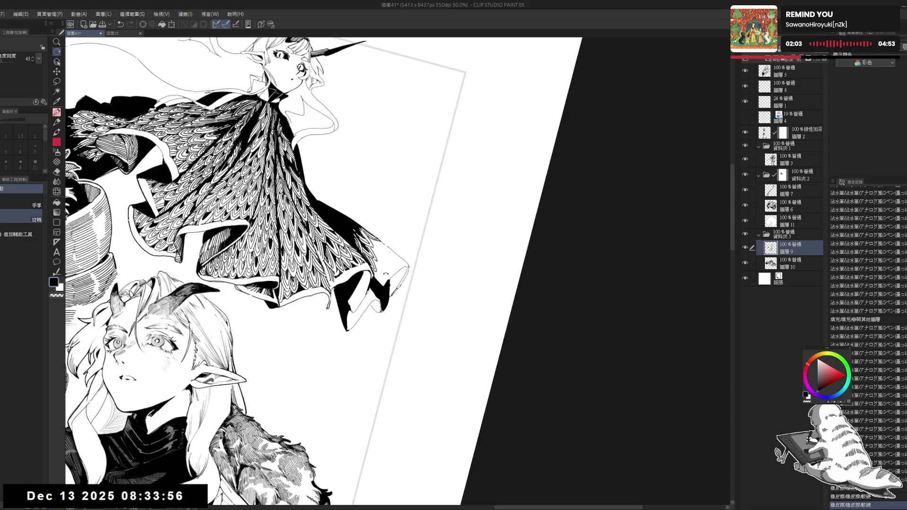
pyautogui.keyDown('ctrl'); pyautogui.keyDown('shift'); pyautogui.click(378, 293); pyautogui.keyUp('shift'); pyautogui.keyUp('ctrl')
pyautogui.moveTo(378, 293); pyautogui.dragTo(349, 370)
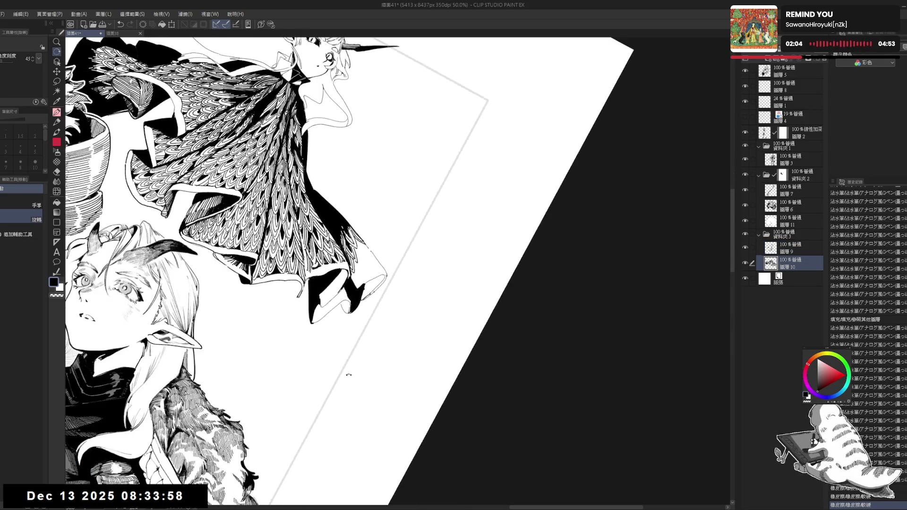
pyautogui.press('p')
pyautogui.moveTo(358, 258); pyautogui.dragTo(360, 264)
# - Fill small gaps black and add short ink strokes along the cloak's lower edge
pyautogui.click(361, 269)
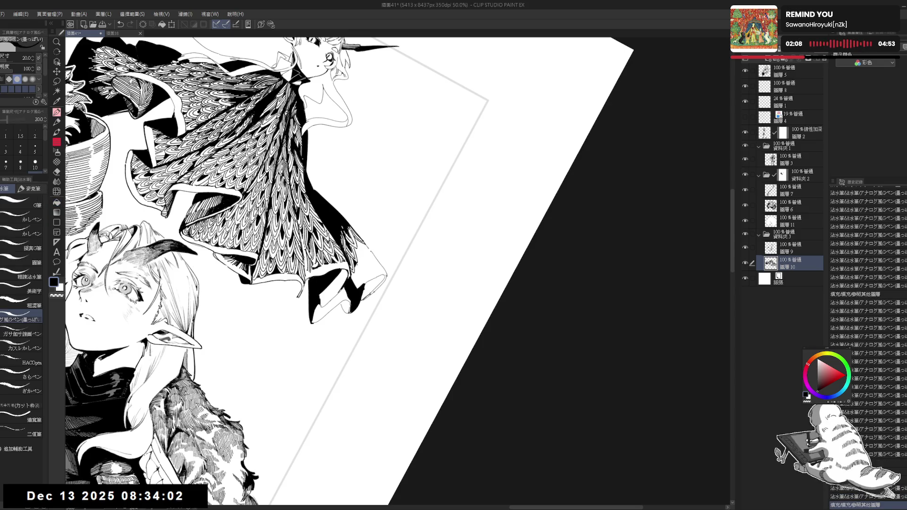
pyautogui.moveTo(355, 262); pyautogui.dragTo(357, 286)
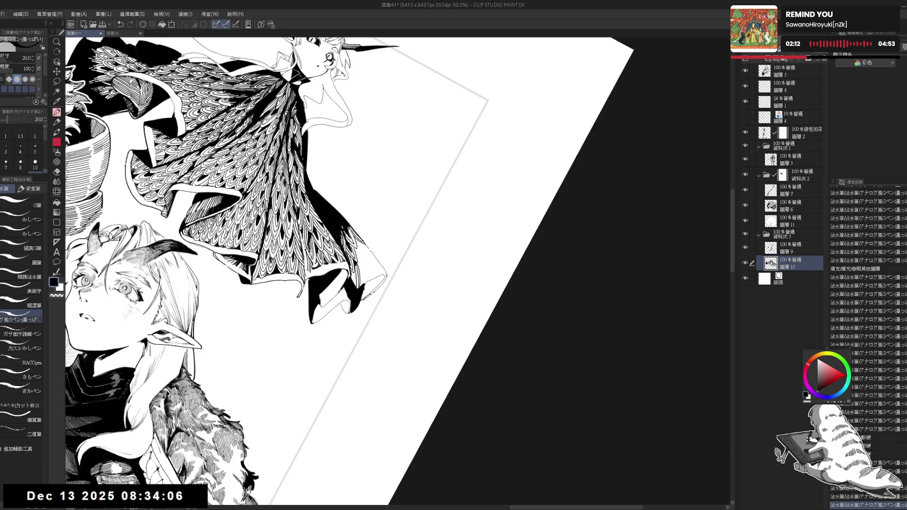
pyautogui.click(359, 271)
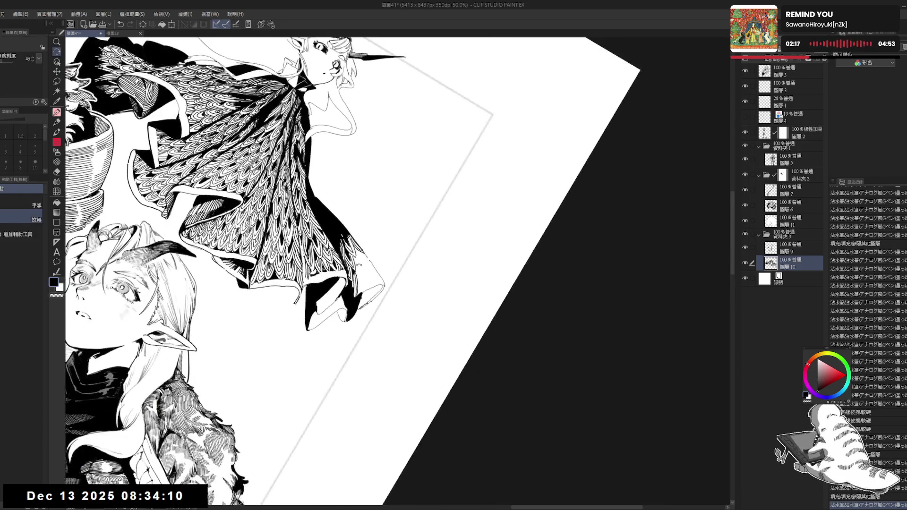
pyautogui.moveTo(365, 257)
pyautogui.mouseDown()
pyautogui.moveTo(356, 270)
pyautogui.moveTo(358, 260)
pyautogui.mouseUp()
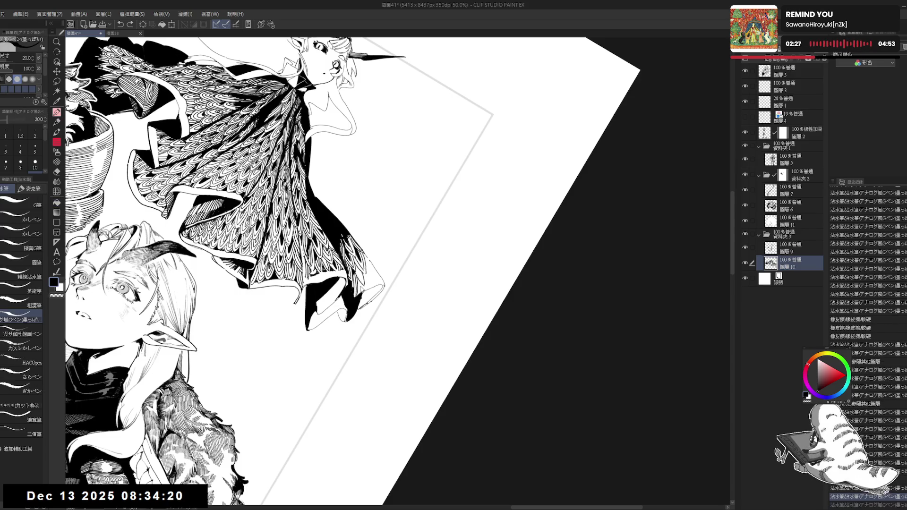
pyautogui.moveTo(359, 278); pyautogui.dragTo(373, 304)
# - Fill the remaining gaps in the cape edge black and reset the canvas rotation upright
pyautogui.press('g')
pyautogui.click(363, 298)
pyautogui.press('p')
pyautogui.press('g')
pyautogui.click(383, 302)
pyautogui.hotkey('ctrl', '@')
# - Add small ink marks along the cape's lower edge, rotating the canvas near upright
pyautogui.press('p')
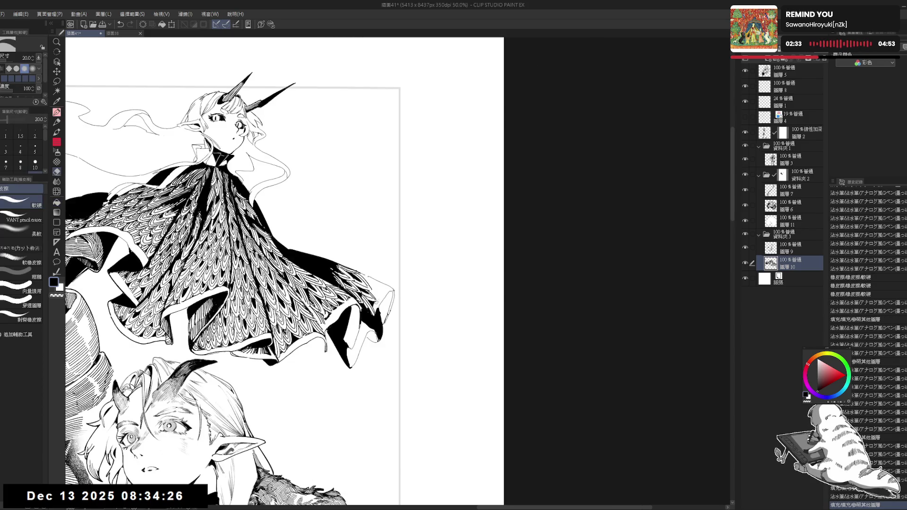
pyautogui.press('^')
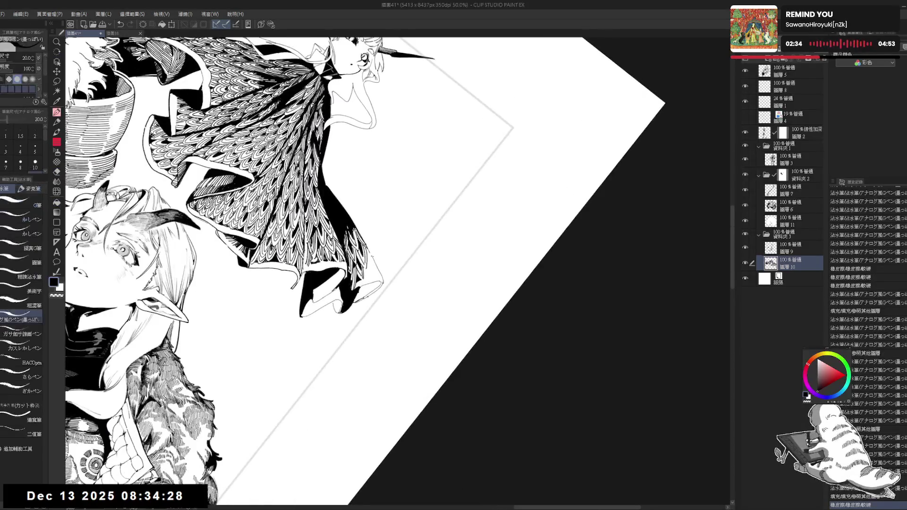
pyautogui.moveTo(366, 255); pyautogui.dragTo(372, 262)
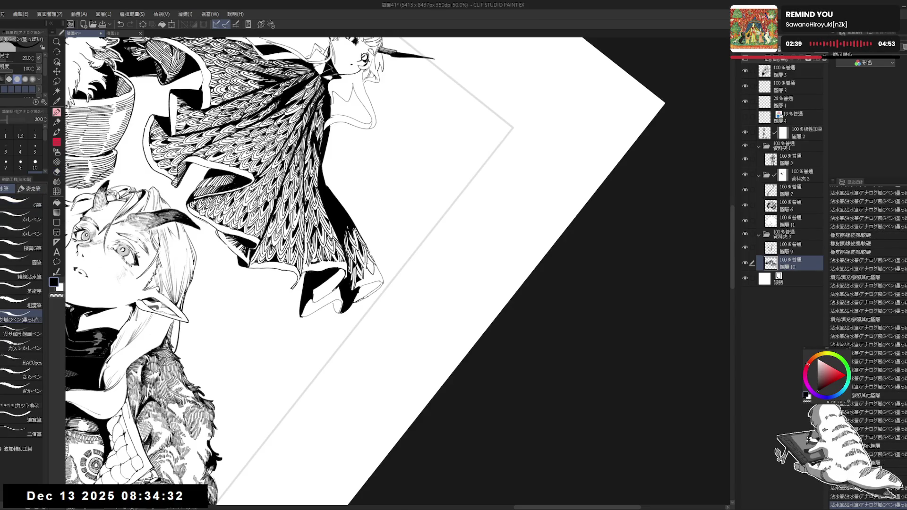
pyautogui.press('r')
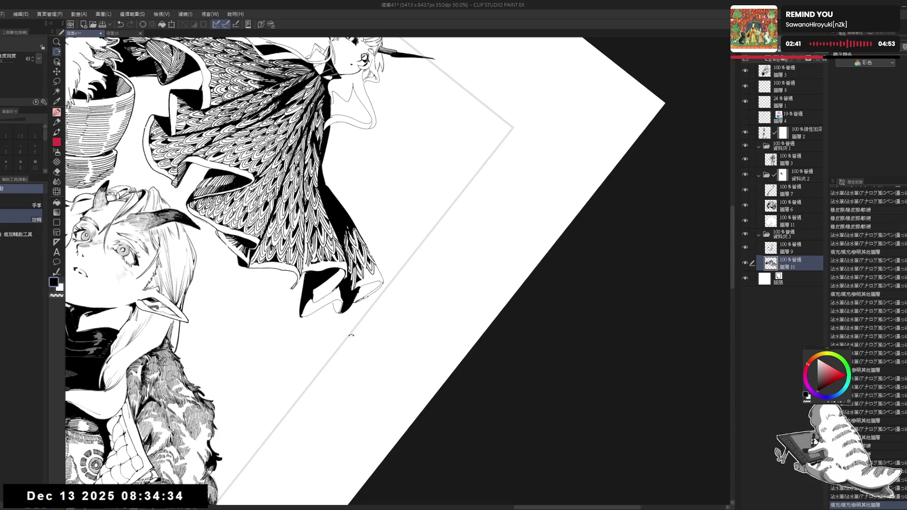
pyautogui.moveTo(331, 283); pyautogui.dragTo(359, 237)
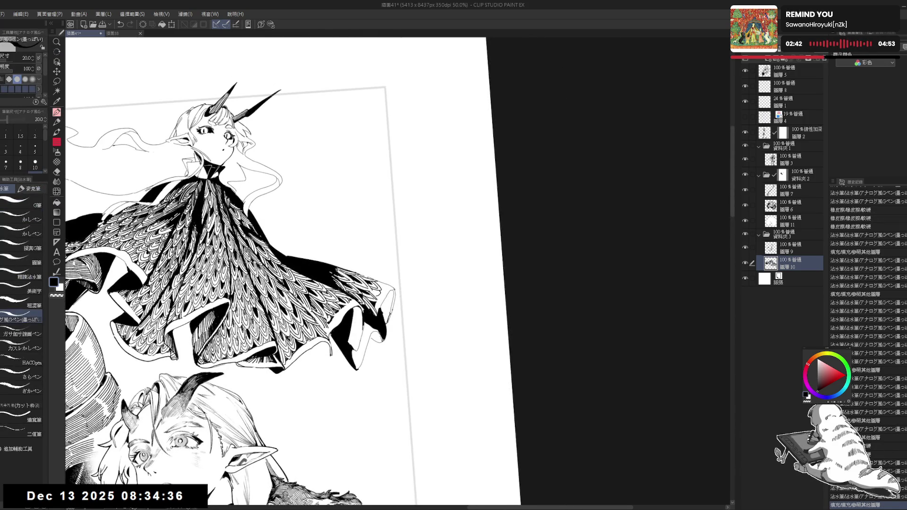
pyautogui.moveTo(377, 285); pyautogui.dragTo(381, 290)
# - Erase a stray mark near the cape edge and ink dark strokes along its right edge
pyautogui.press('e')
pyautogui.press('e')
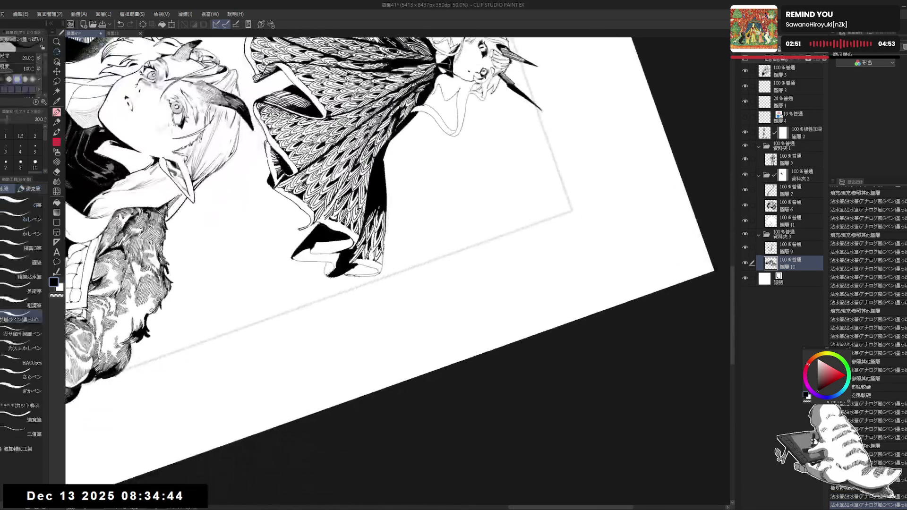
pyautogui.moveTo(383, 249); pyautogui.dragTo(386, 255)
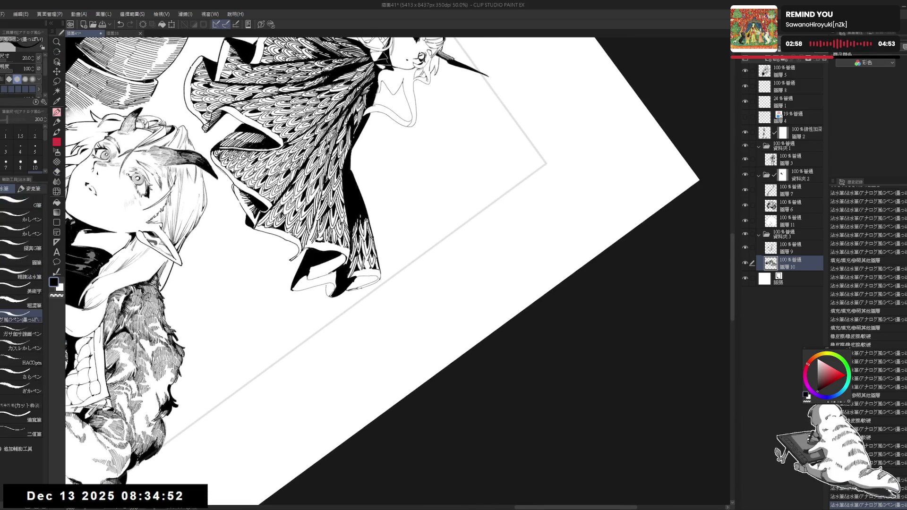
pyautogui.moveTo(177, 494); pyautogui.dragTo(182, 499)
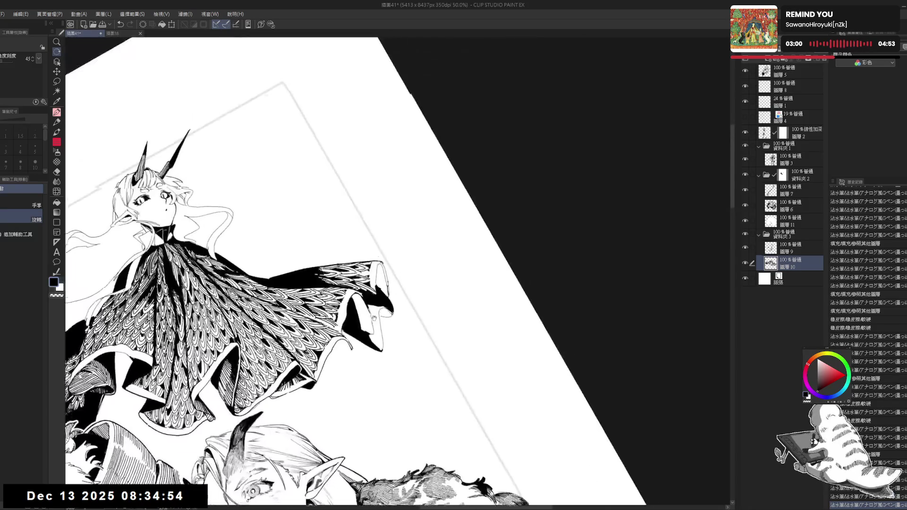
pyautogui.press('e')
pyautogui.moveTo(385, 247); pyautogui.dragTo(382, 252)
pyautogui.press('p')
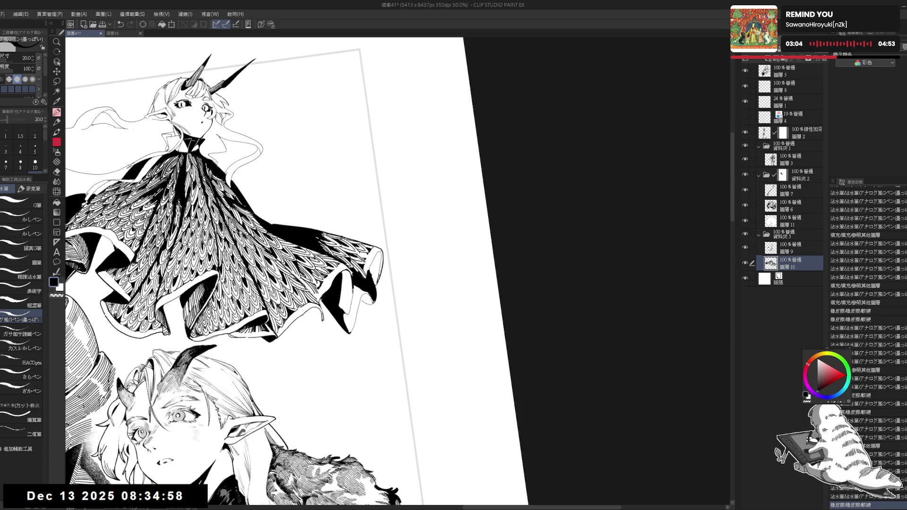
pyautogui.moveTo(381, 250); pyautogui.dragTo(380, 274)
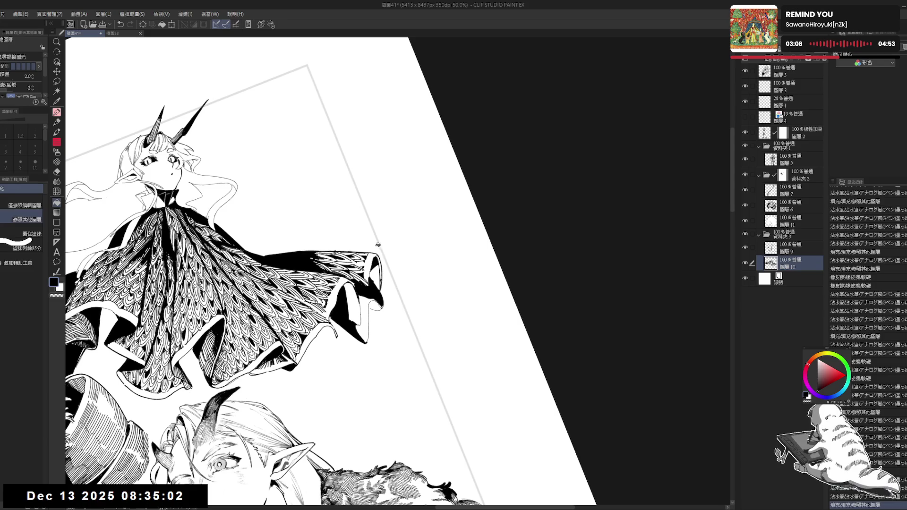
pyautogui.moveTo(372, 258); pyautogui.dragTo(379, 290)
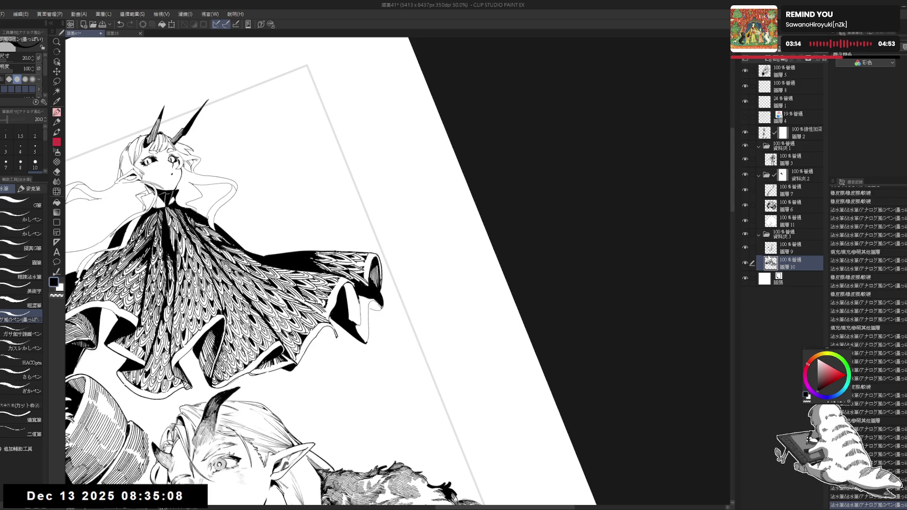
# - Switch between 圖層9 and 圖層10 and reframe the view on the floating girl and elf
pyautogui.click(753, 254)
pyautogui.press('e')
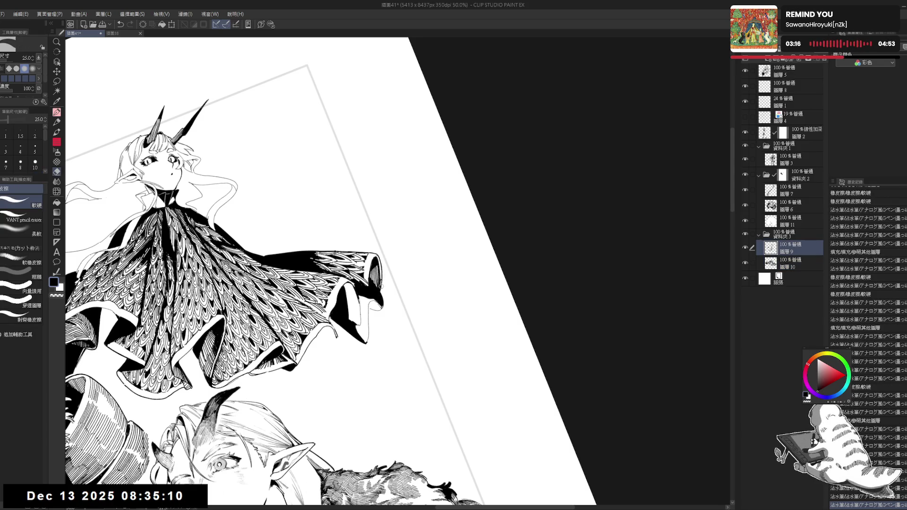
pyautogui.press('p')
pyautogui.click(762, 268)
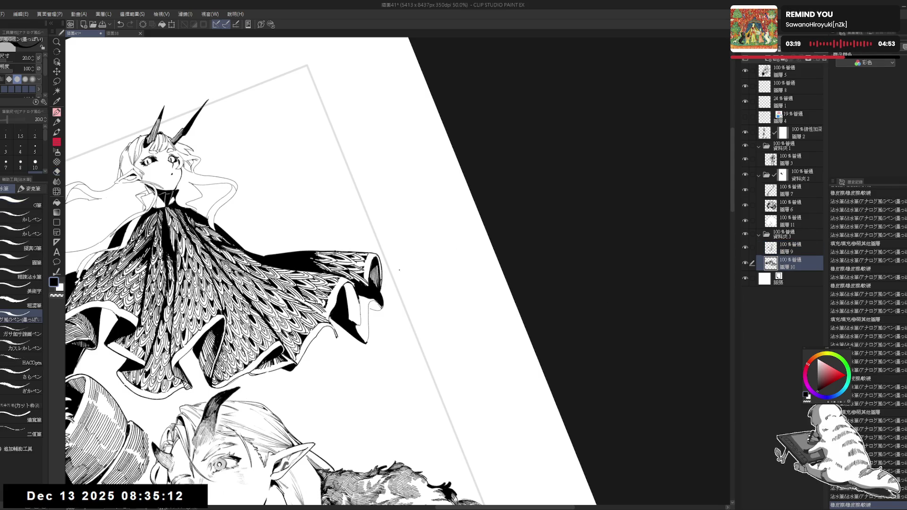
pyautogui.press('c')
pyautogui.press('c')
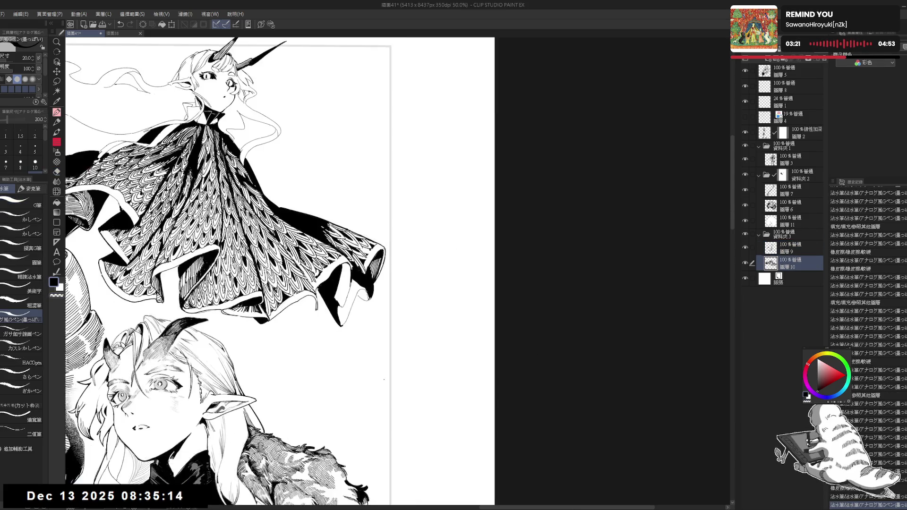
pyautogui.scroll(-1, 419, 178)
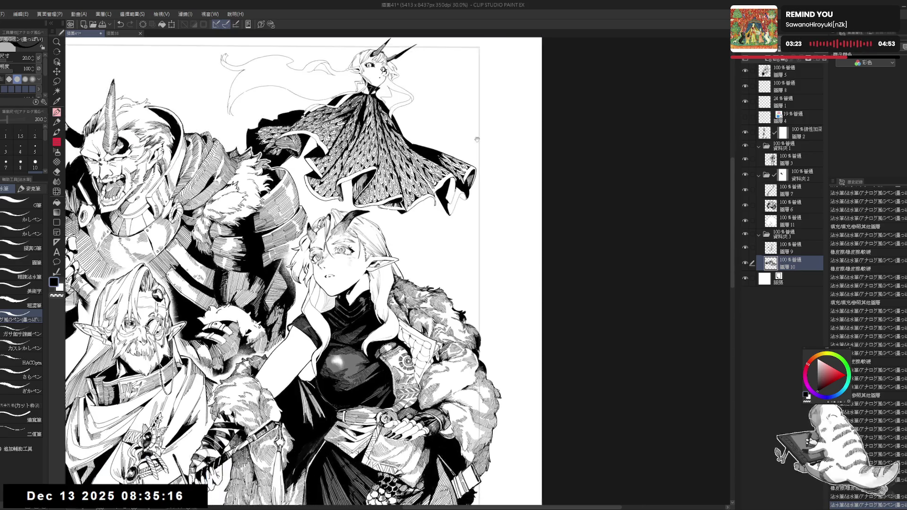
pyautogui.moveTo(417, 181); pyautogui.dragTo(484, 109)
pyautogui.scroll(1, 401, 255)
pyautogui.moveTo(402, 255); pyautogui.dragTo(391, 263)
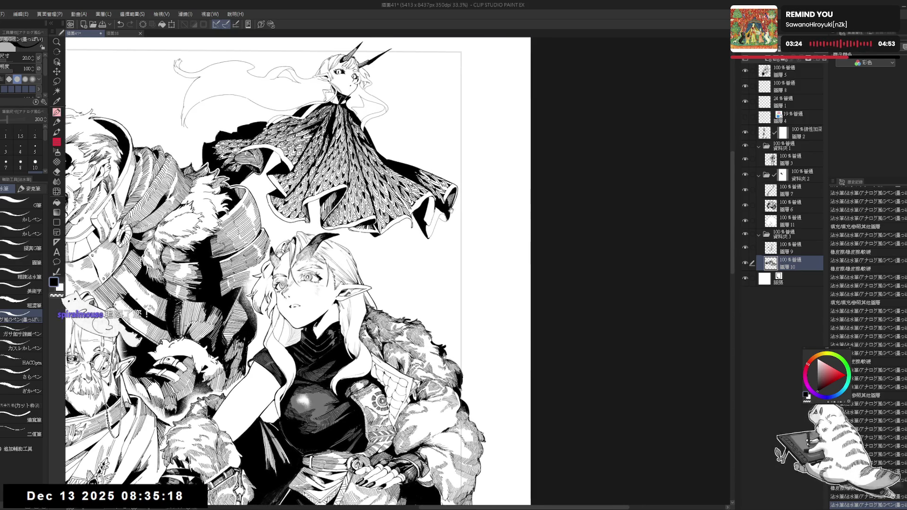
pyautogui.scroll(3, 303, 269)
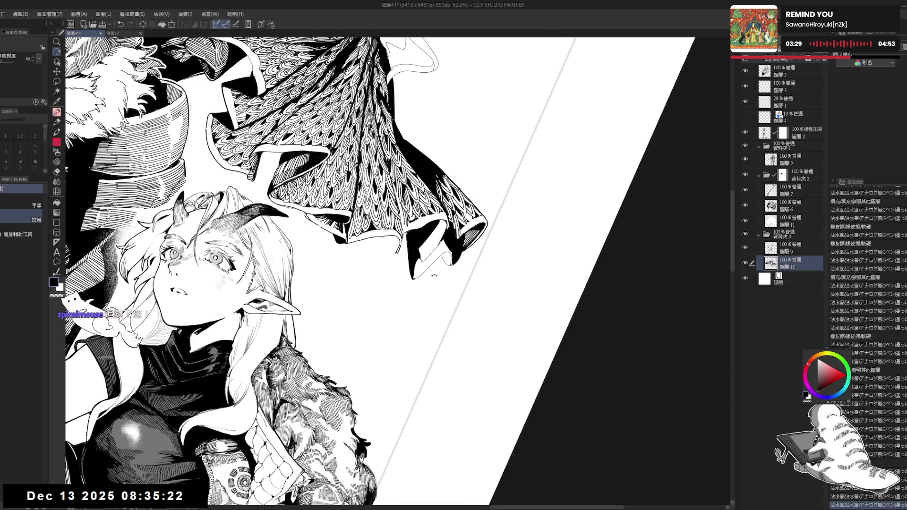
# - Erase along the cape's lower edge with a size-50 eraser on 圖層9 and 圖層10
pyautogui.press('e')
pyautogui.hotkey('ctrl', '@')
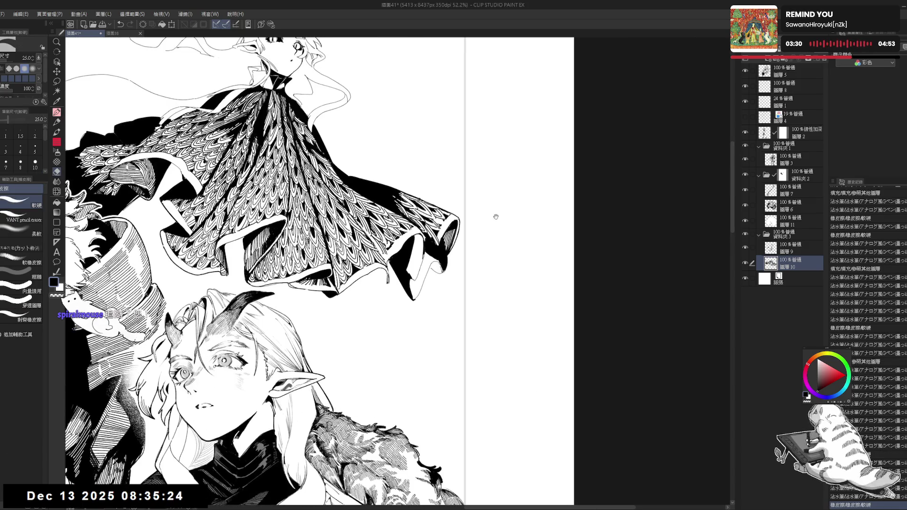
pyautogui.hotkey('alt', ']')
pyautogui.press(']')
pyautogui.press(']')
pyautogui.press(']')
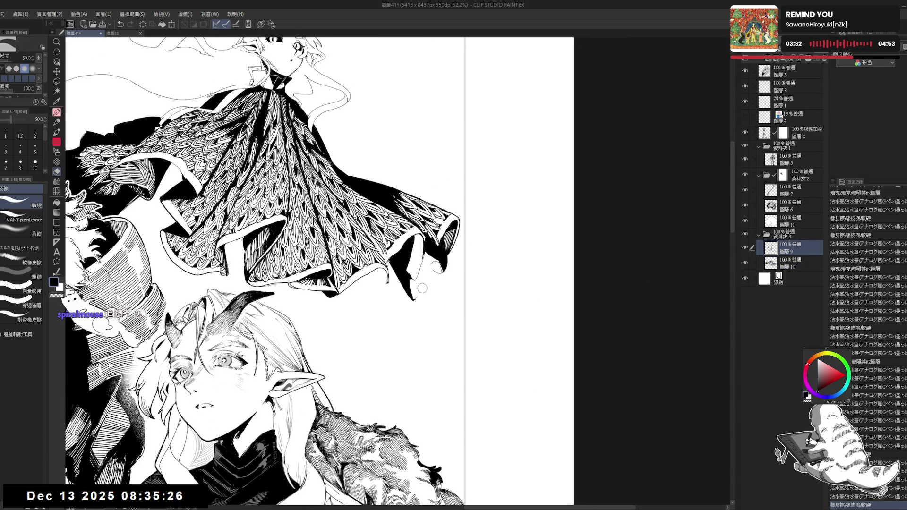
pyautogui.moveTo(435, 267); pyautogui.dragTo(417, 305)
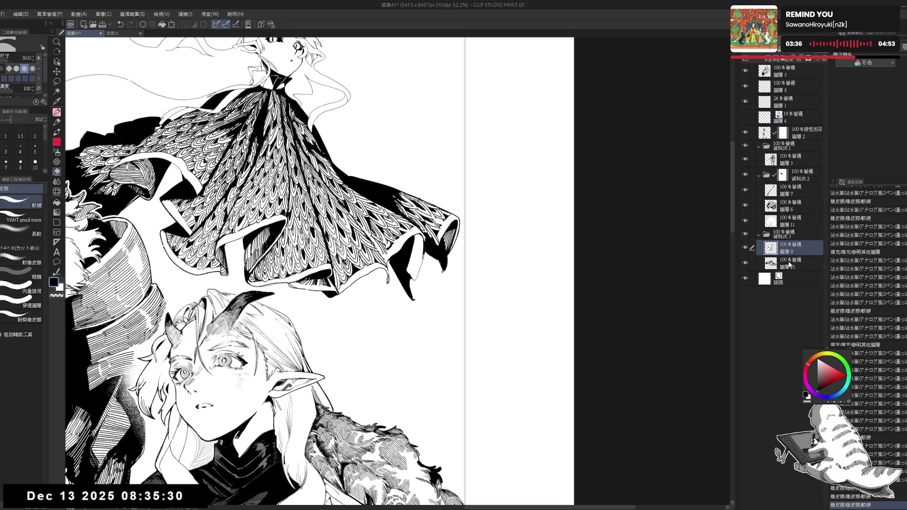
pyautogui.click(789, 263)
pyautogui.moveTo(432, 268); pyautogui.dragTo(441, 274)
# - Add final ink strokes on the cape edge with the canvas rotated counter-clockwise
pyautogui.press('p')
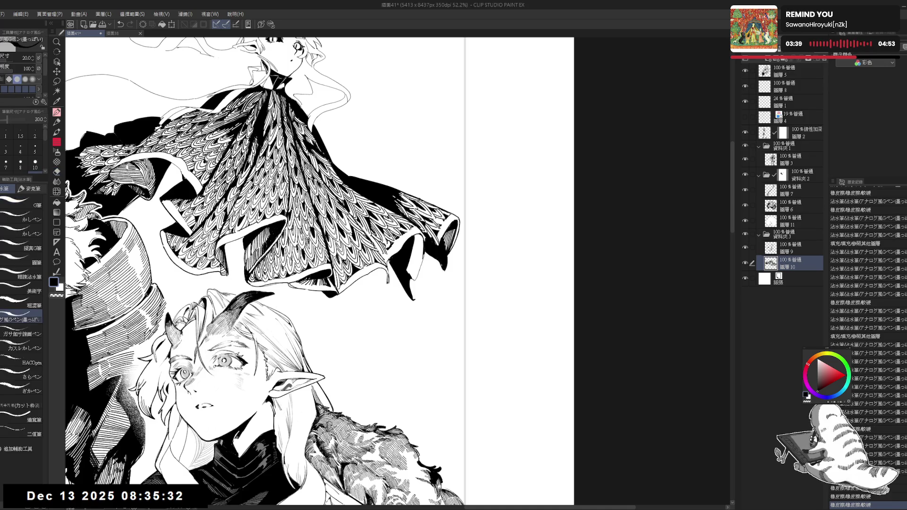
pyautogui.moveTo(108, 321); pyautogui.dragTo(121, 326)
pyautogui.press('-')
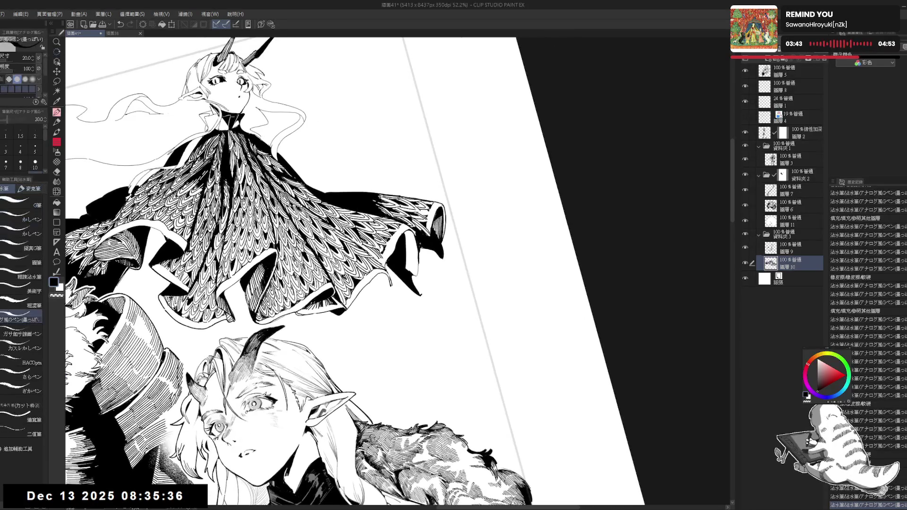
pyautogui.moveTo(419, 248); pyautogui.dragTo(428, 264)
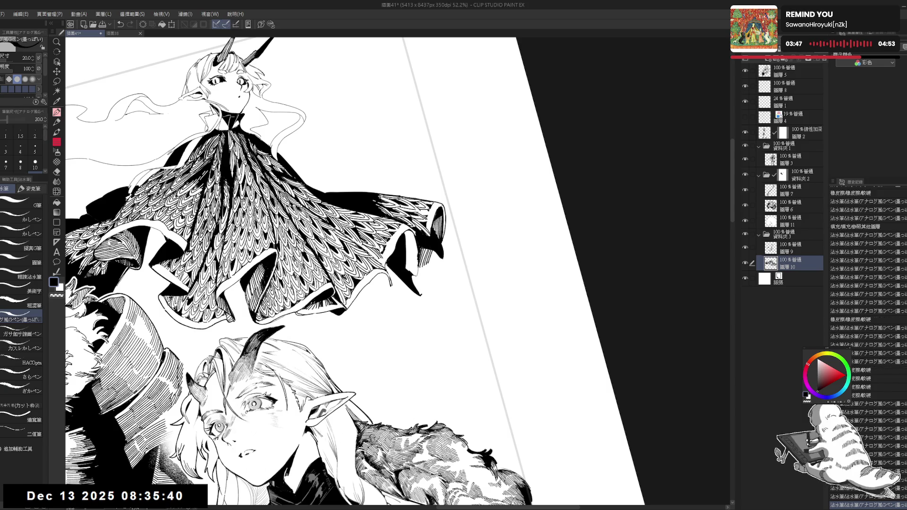
pyautogui.moveTo(430, 251); pyautogui.dragTo(437, 264)
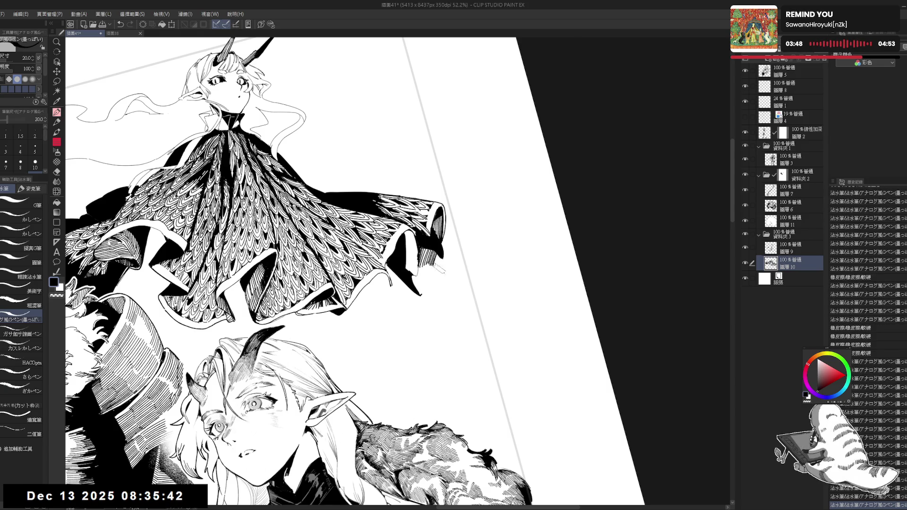
pyautogui.hotkey('ctrl', '@')
pyautogui.moveTo(472, 312); pyautogui.dragTo(473, 274)
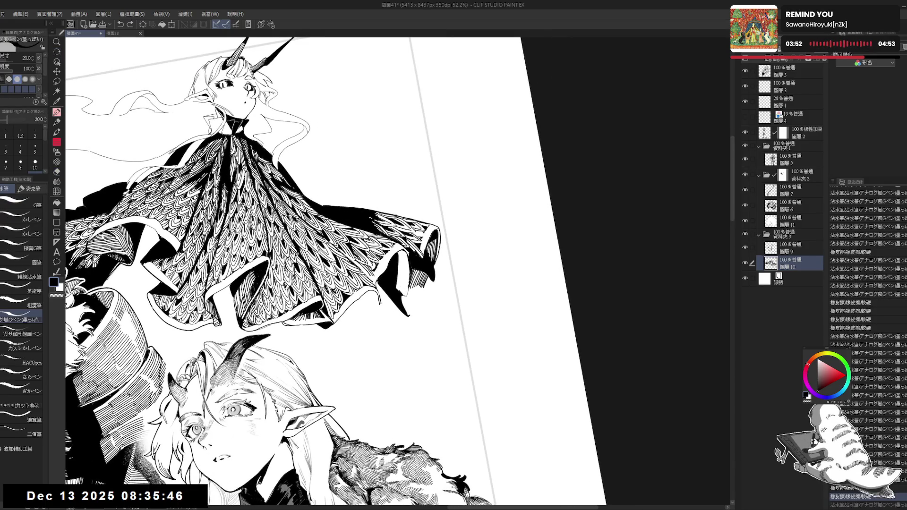
# - Darken the cape's right edge with a few short ink strokes
pyautogui.moveTo(406, 288)
pyautogui.mouseDown()
pyautogui.moveTo(408, 298)
pyautogui.moveTo(401, 295)
pyautogui.mouseUp()
pyautogui.press('e')
pyautogui.hotkey('alt', ']')
pyautogui.press('p')
pyautogui.press('^')
pyautogui.press('^')
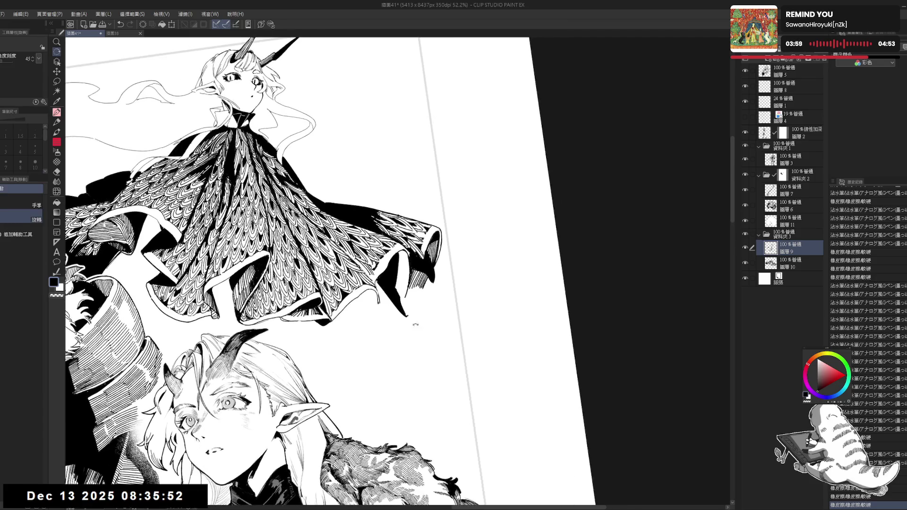
pyautogui.hotkey('alt', '[')
pyautogui.moveTo(398, 287); pyautogui.dragTo(415, 303)
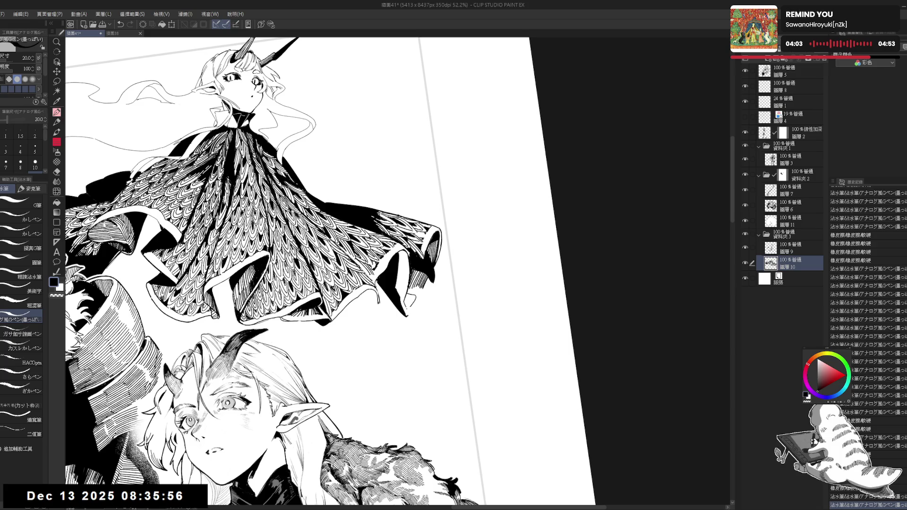
pyautogui.press('-')
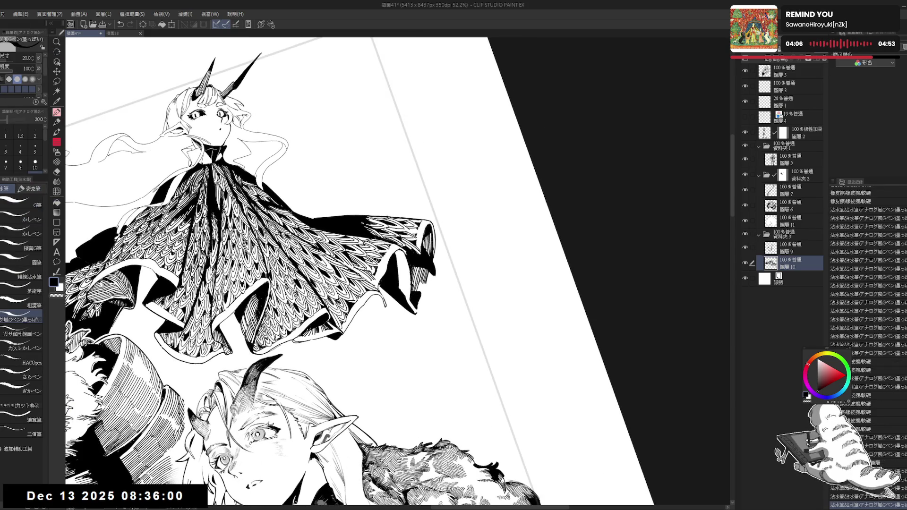
pyautogui.moveTo(418, 281); pyautogui.dragTo(425, 294)
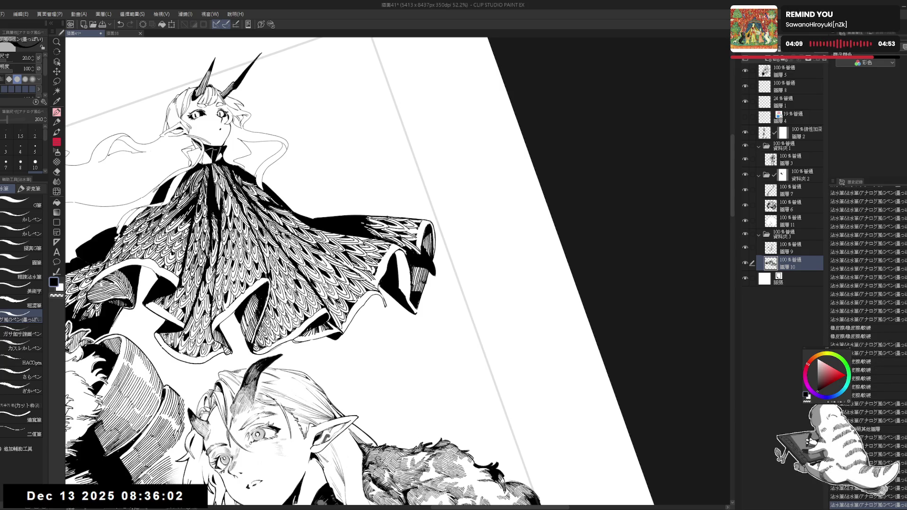
# - Reset the canvas rotation, return to the drawing layer and set the G-pen colour back to black
pyautogui.scroll(-2, 303, 264)
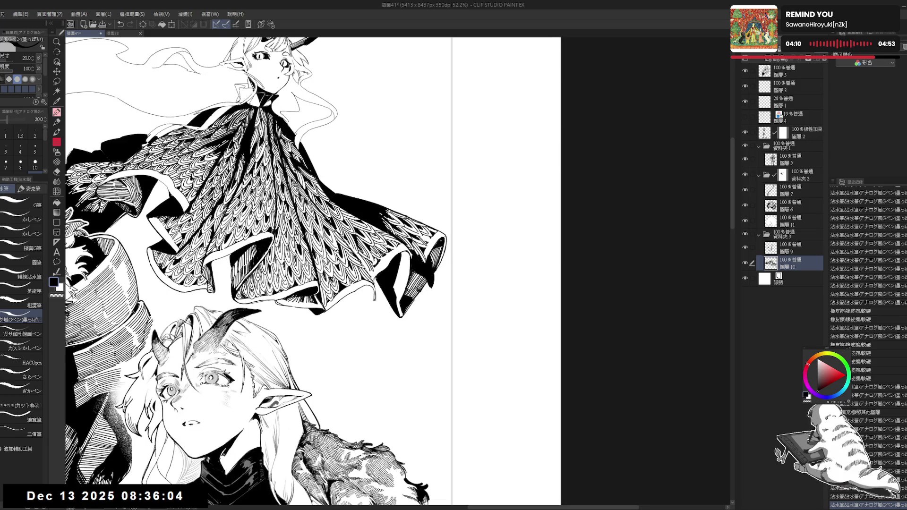
pyautogui.press('r')
pyautogui.moveTo(382, 326); pyautogui.dragTo(441, 220)
pyautogui.hotkey('alt', ']')
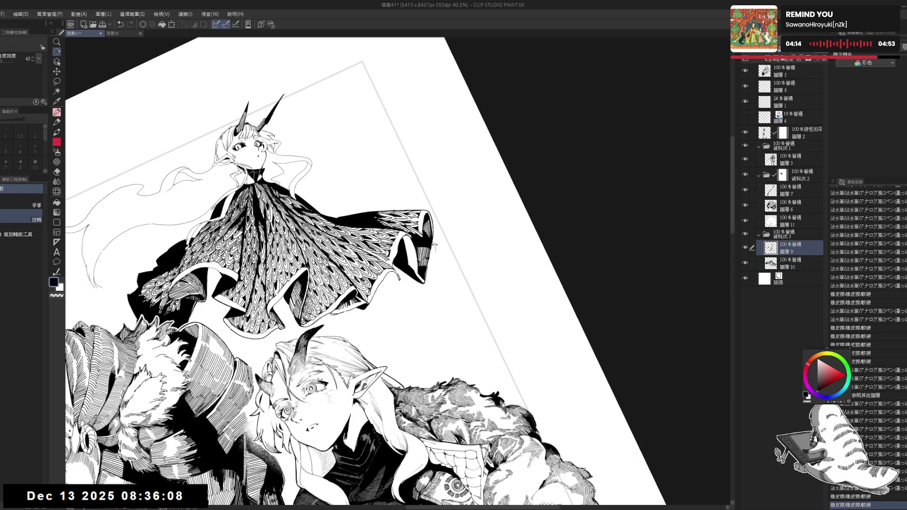
pyautogui.press('r')
pyautogui.moveTo(403, 255); pyautogui.dragTo(442, 226)
pyautogui.press('p')
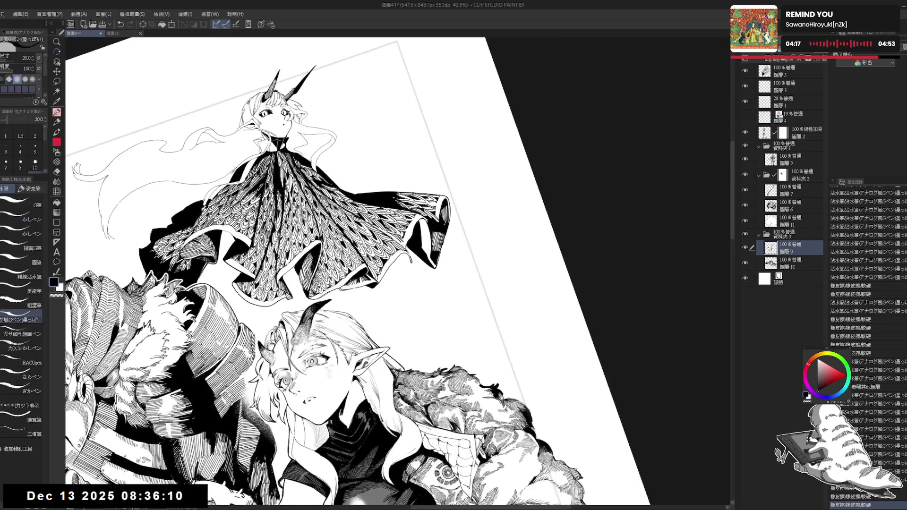
pyautogui.hotkey('alt', '[')
pyautogui.scroll(3, 424, 220)
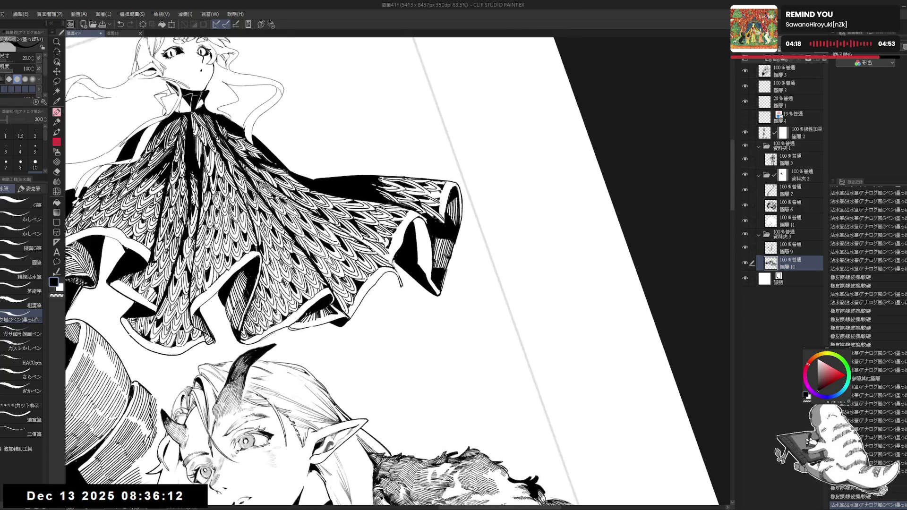
pyautogui.click(443, 227)
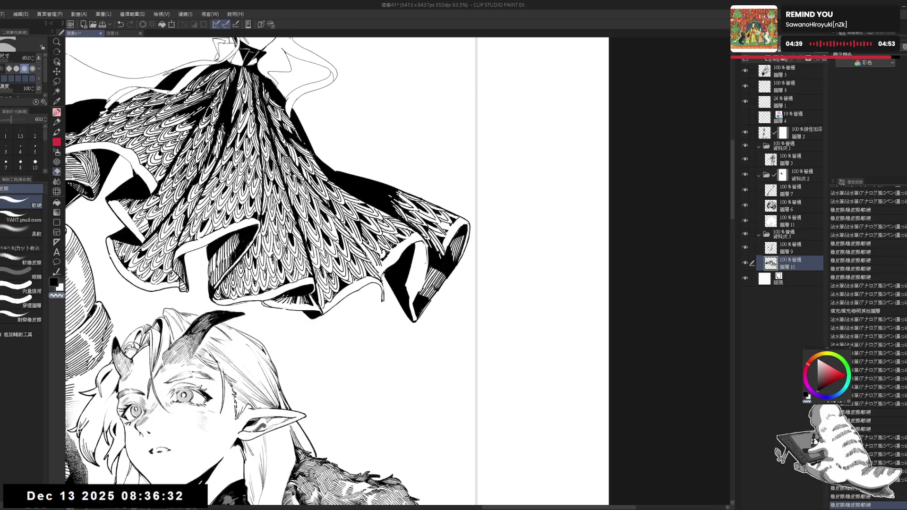
pyautogui.press('c')
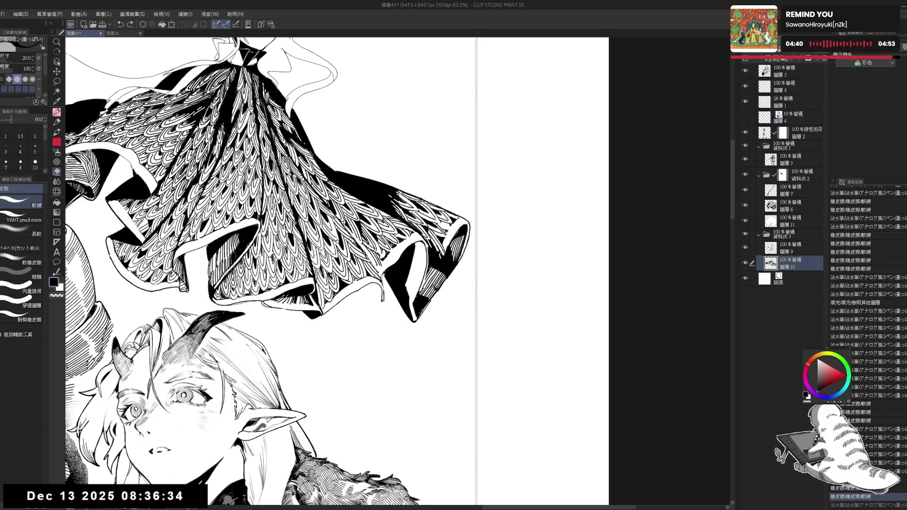
pyautogui.press('p')
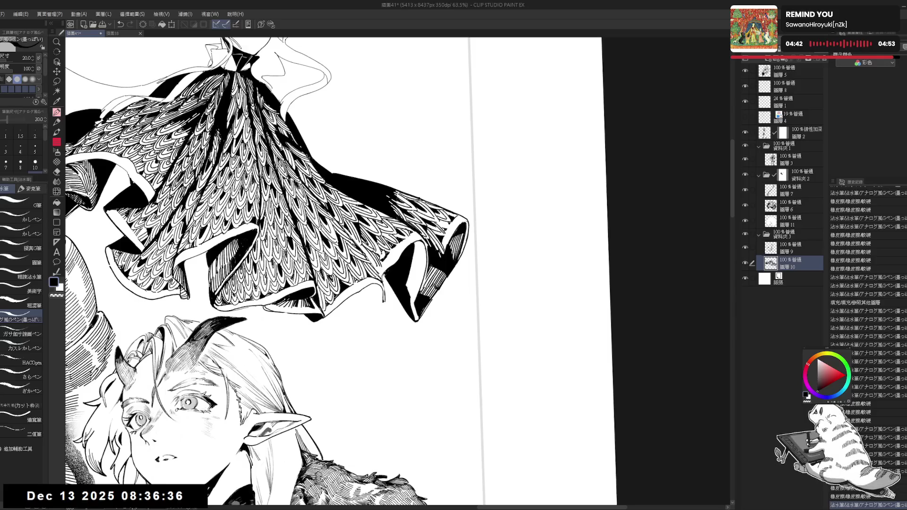
# - Ink four short strokes along the girl's skirt hem and zoom out to 40.5%
pyautogui.moveTo(412, 250); pyautogui.dragTo(407, 288)
pyautogui.moveTo(414, 243); pyautogui.dragTo(411, 276)
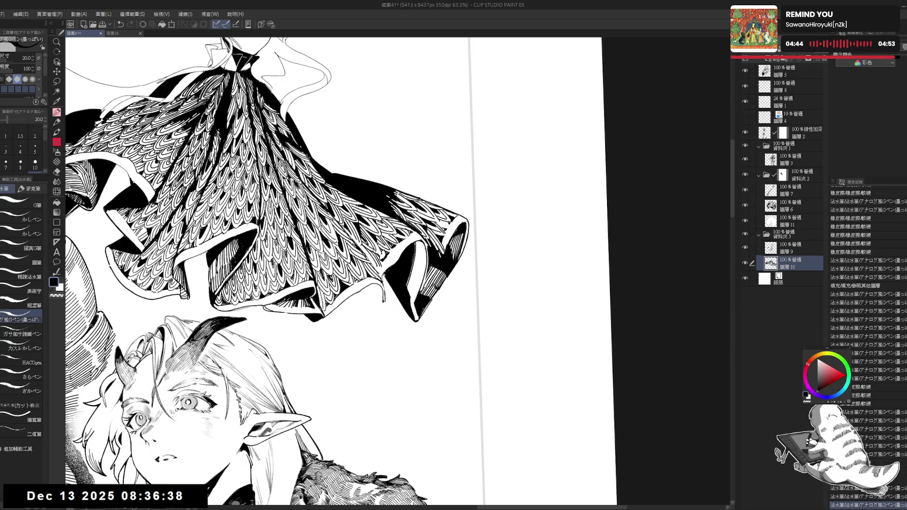
pyautogui.moveTo(415, 241); pyautogui.dragTo(413, 271)
pyautogui.moveTo(416, 240)
pyautogui.mouseDown()
pyautogui.moveTo(413, 276)
pyautogui.moveTo(419, 254)
pyautogui.moveTo(424, 271)
pyautogui.mouseUp()
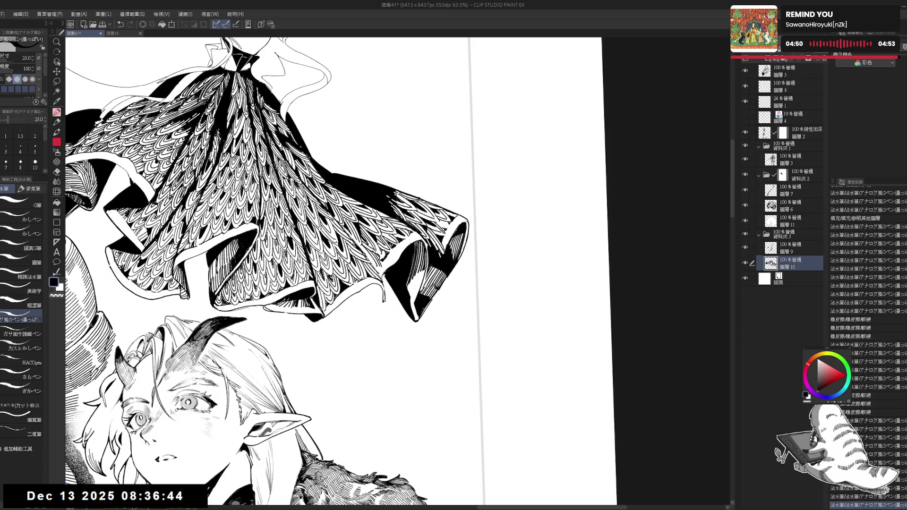
pyautogui.hotkey('ctrl', '-')
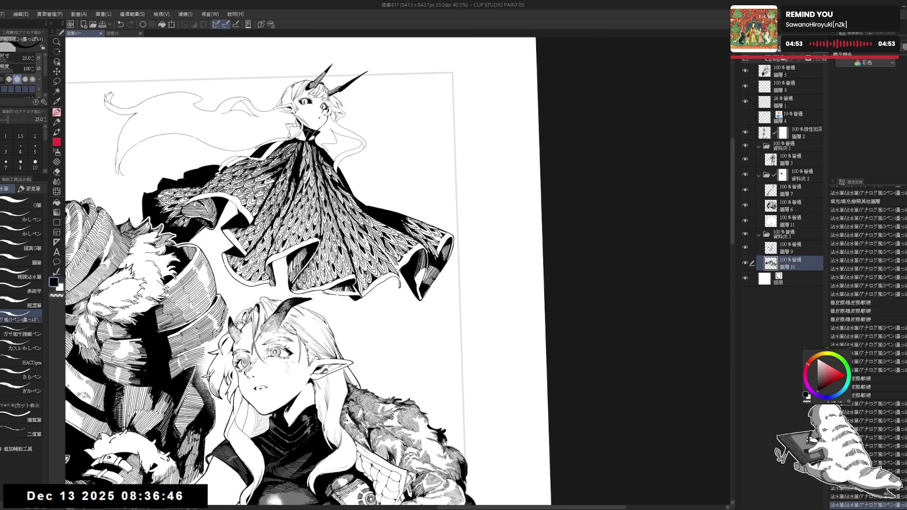
# - Tilt the canvas and ink one short dark stroke on the dress hem
pyautogui.press('-')
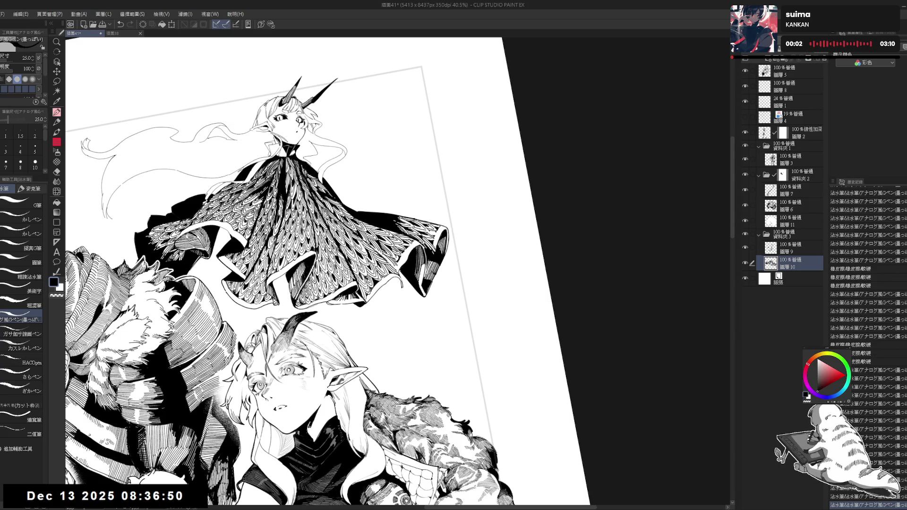
pyautogui.moveTo(421, 266); pyautogui.dragTo(423, 282)
pyautogui.hotkey('ctrl', '-')
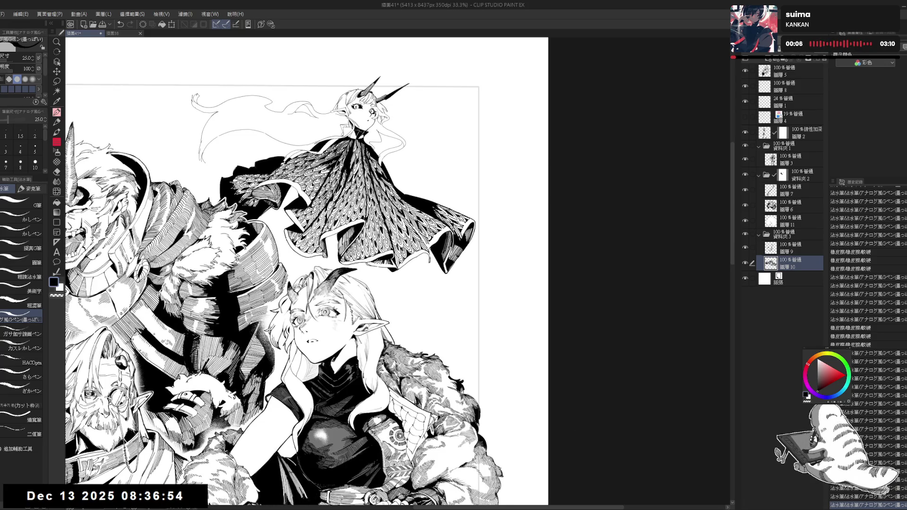
# - Zoom out to the whole illustration, recentre it and select layer 6 for the oni
pyautogui.scroll(3, 444, 274)
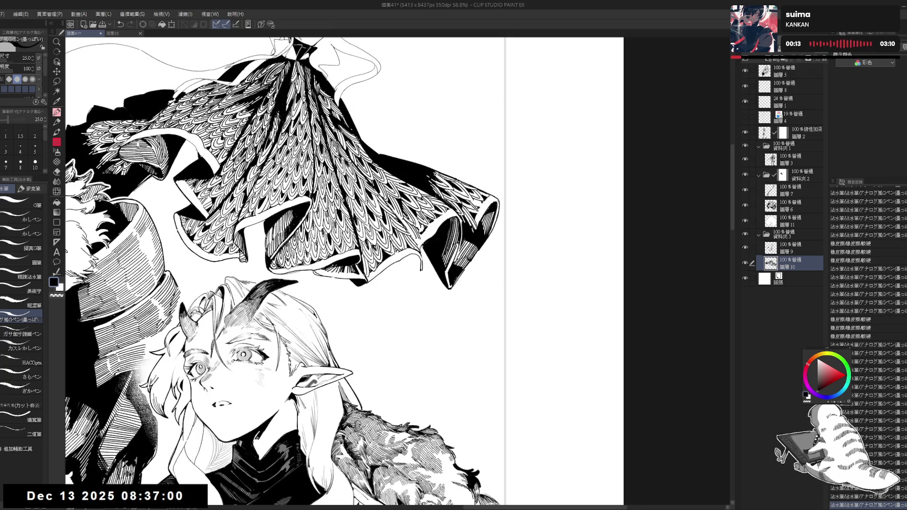
pyautogui.hotkey('ctrl', '-')
pyautogui.hotkey('ctrl', '-')
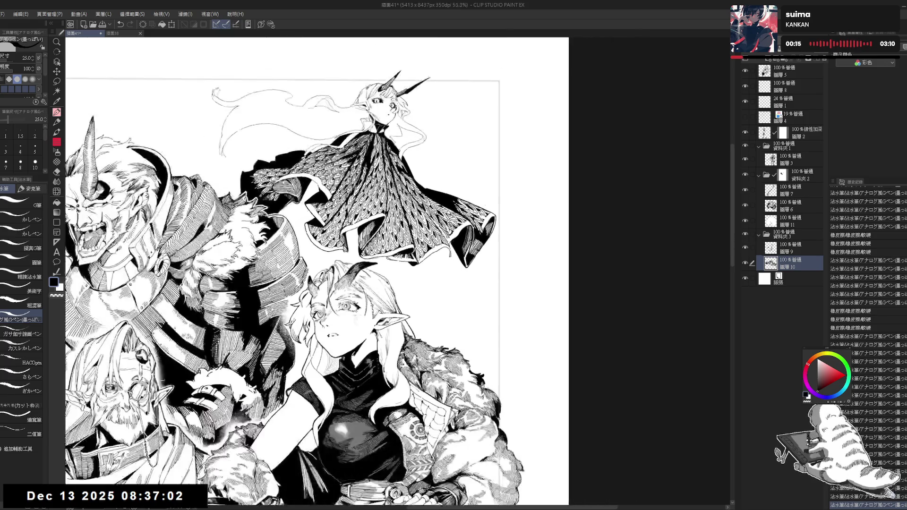
pyautogui.hotkey('ctrl', '-')
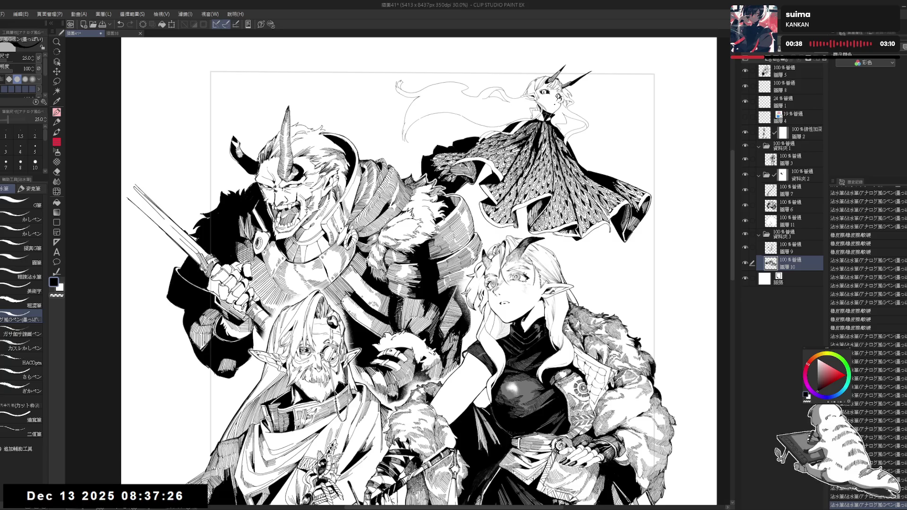
pyautogui.moveTo(268, 263); pyautogui.dragTo(315, 240)
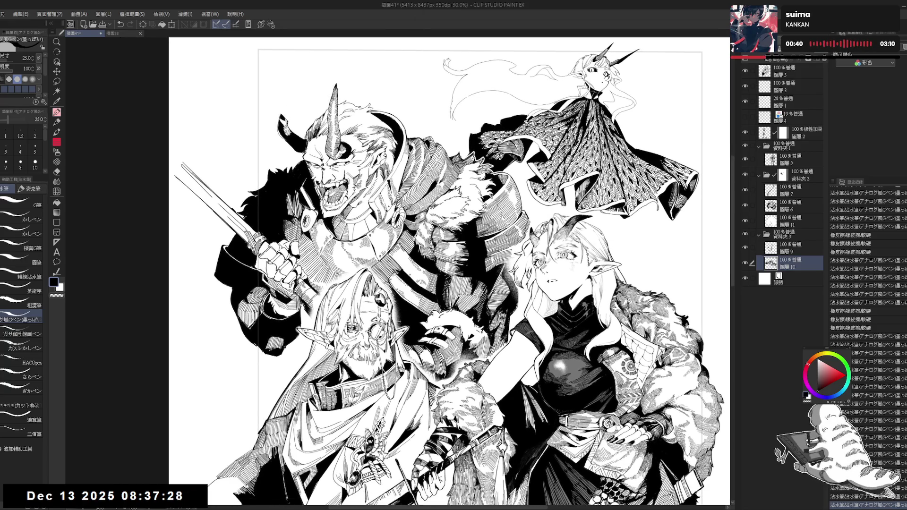
pyautogui.scroll(5, 307, 185)
pyautogui.click(793, 205)
# - Lasso the hair beside the oni's face, fill it solid black and deselect
pyautogui.press('m')
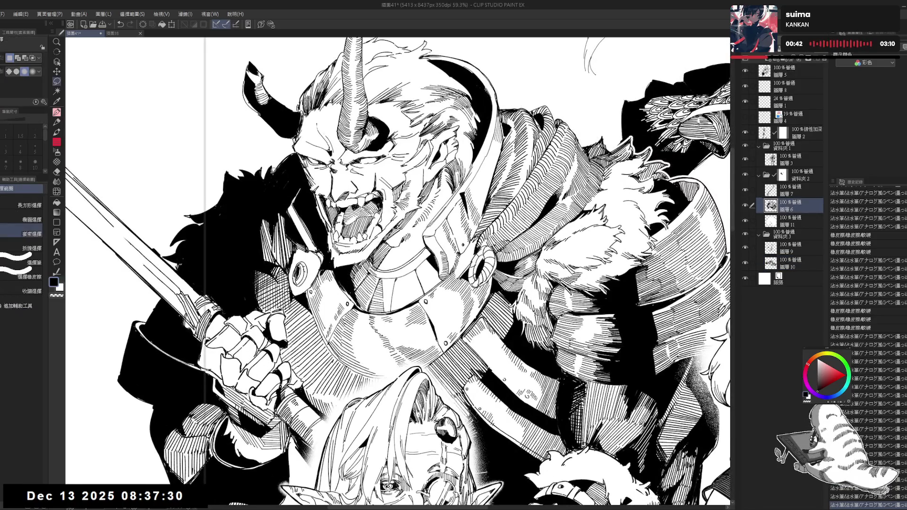
pyautogui.moveTo(297, 150)
pyautogui.mouseDown()
pyautogui.moveTo(268, 185)
pyautogui.moveTo(292, 184)
pyautogui.moveTo(292, 160)
pyautogui.mouseUp()
pyautogui.click(321, 211)
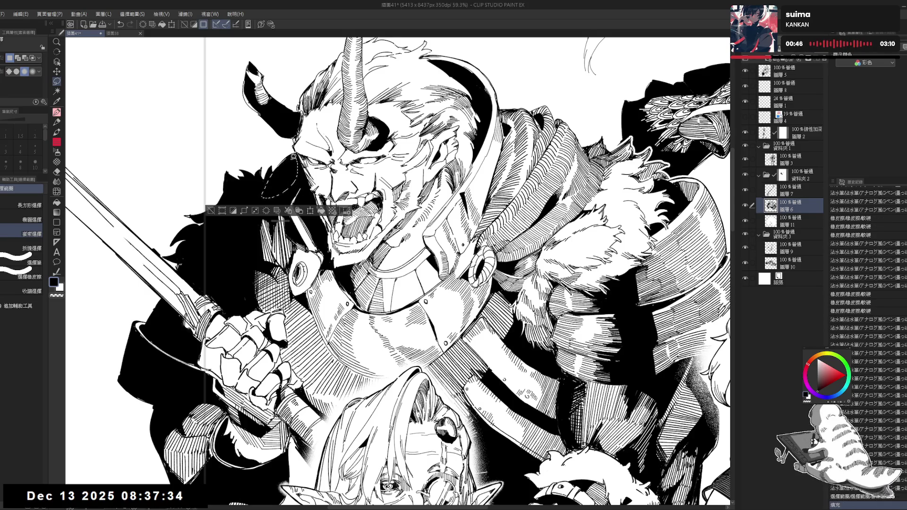
pyautogui.click(211, 210)
pyautogui.moveTo(210, 191)
pyautogui.mouseDown()
pyautogui.moveTo(260, 192)
pyautogui.moveTo(266, 207)
pyautogui.mouseUp()
# - Add two fine G-pen strokes on the oni and erase small marks near his eye
pyautogui.press('p')
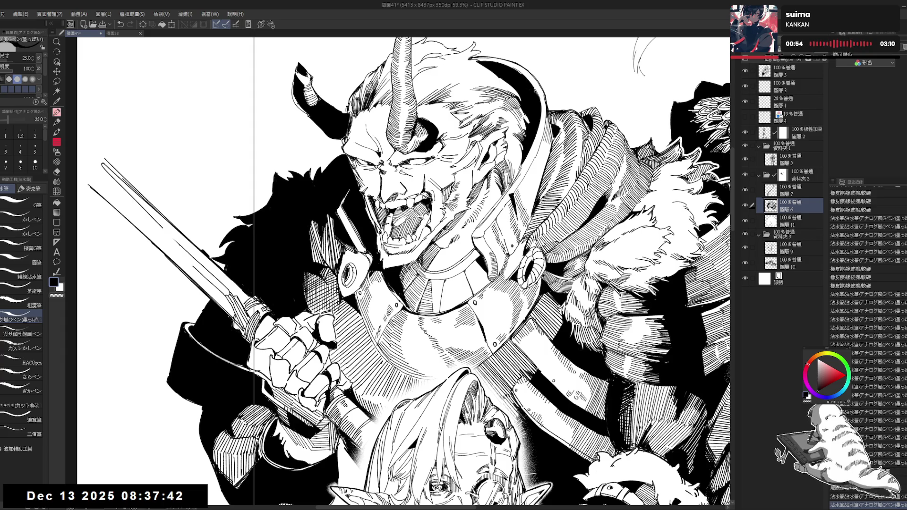
pyautogui.moveTo(272, 212); pyautogui.dragTo(265, 208)
pyautogui.moveTo(293, 299); pyautogui.dragTo(292, 289)
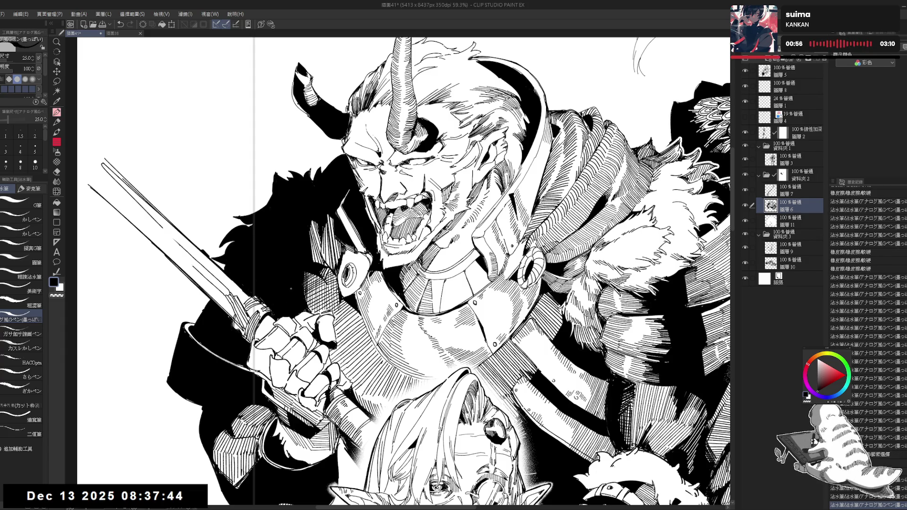
pyautogui.hotkey('ctrl', '-')
pyautogui.hotkey('ctrl', '-')
pyautogui.press('h')
pyautogui.press('h')
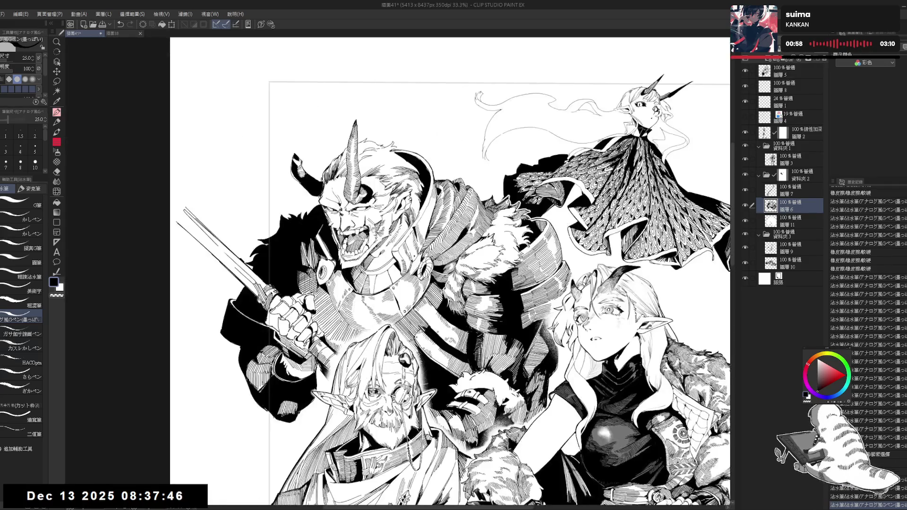
pyautogui.scroll(2, 365, 183)
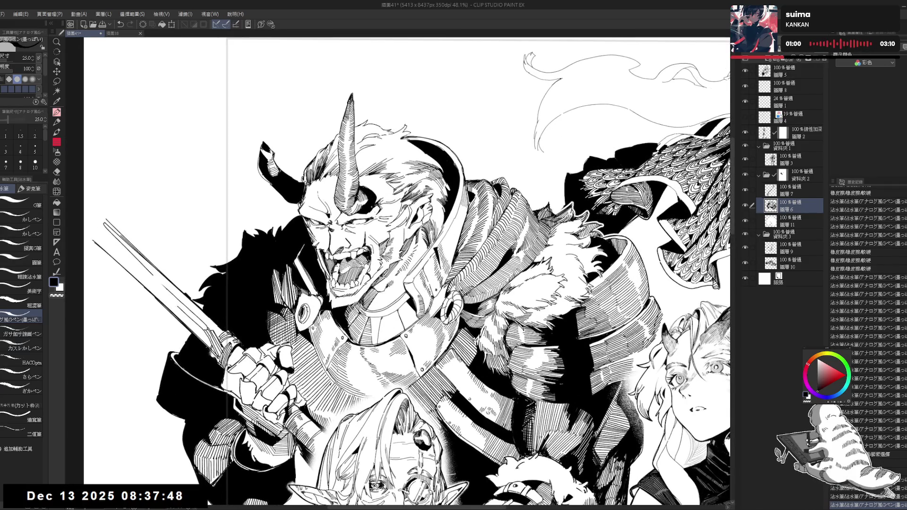
pyautogui.press('^')
pyautogui.press('^')
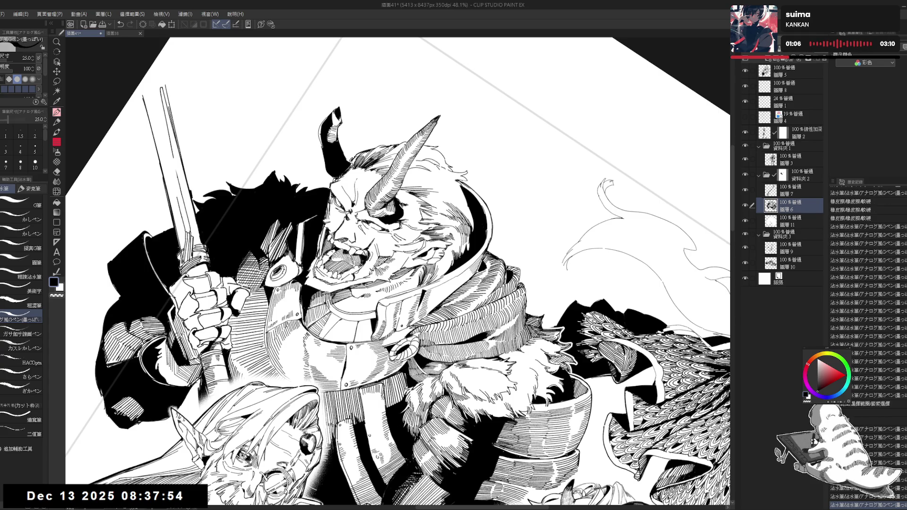
pyautogui.scroll(2, 403, 200)
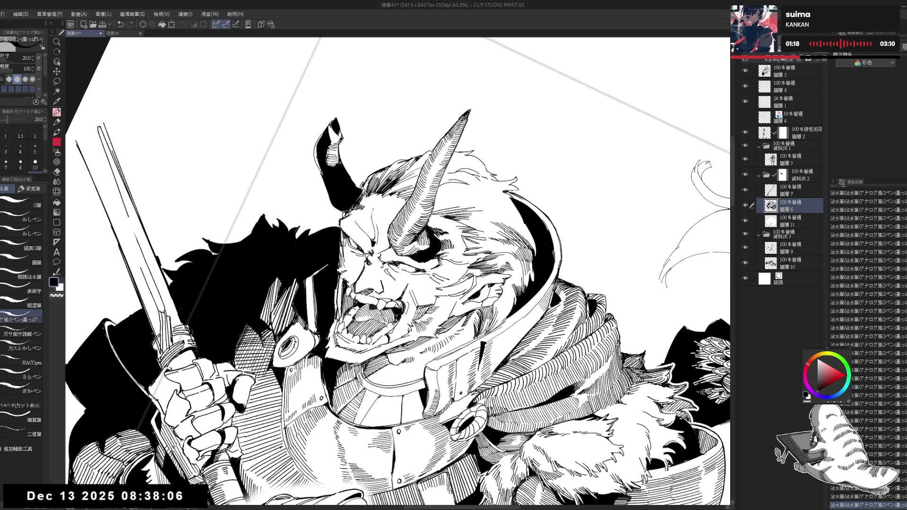
pyautogui.moveTo(356, 209); pyautogui.dragTo(343, 217)
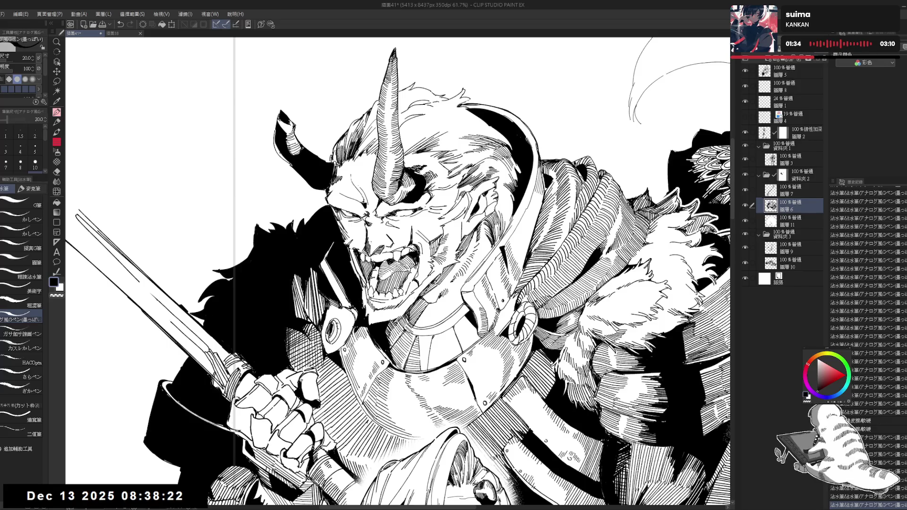
# - Rotate the view upright, set the brush to size 17 and ink small marks near the oni's mouth
pyautogui.press('r')
pyautogui.moveTo(397, 265)
pyautogui.mouseDown()
pyautogui.moveTo(425, 245)
pyautogui.moveTo(482, 231)
pyautogui.mouseUp()
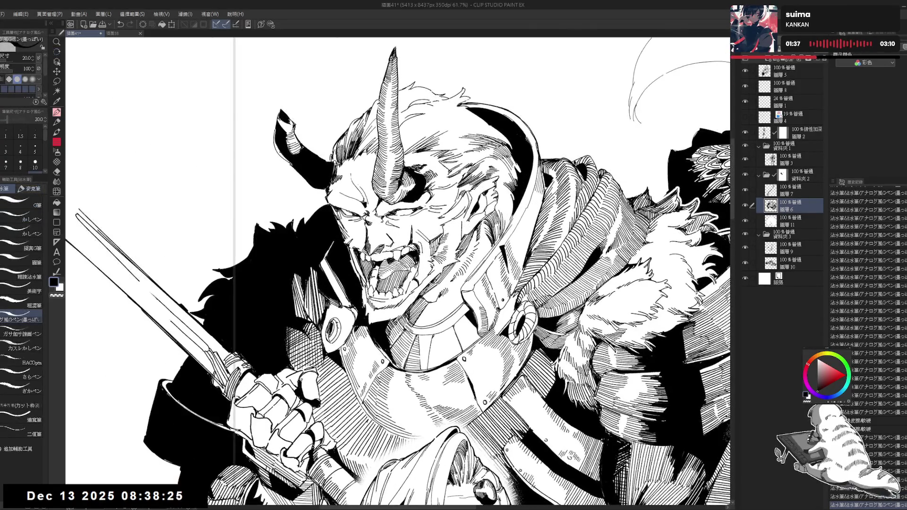
pyautogui.click(788, 194)
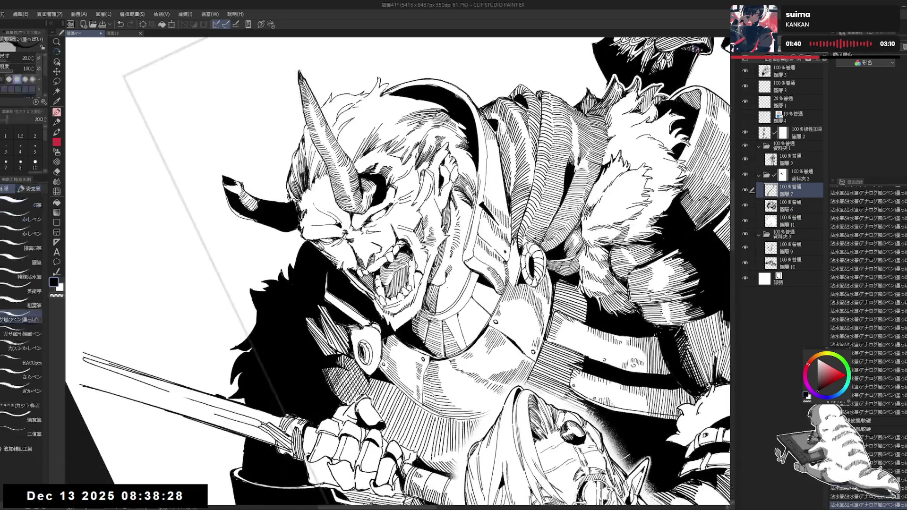
pyautogui.press('[')
pyautogui.moveTo(434, 274)
pyautogui.mouseDown()
pyautogui.moveTo(438, 302)
pyautogui.moveTo(477, 222)
pyautogui.mouseUp()
# - Touch up a small area below the oni's mouth, alternating between eraser and G-pen
pyautogui.hotkey('shift', 'space')
pyautogui.press('e')
pyautogui.press('p')
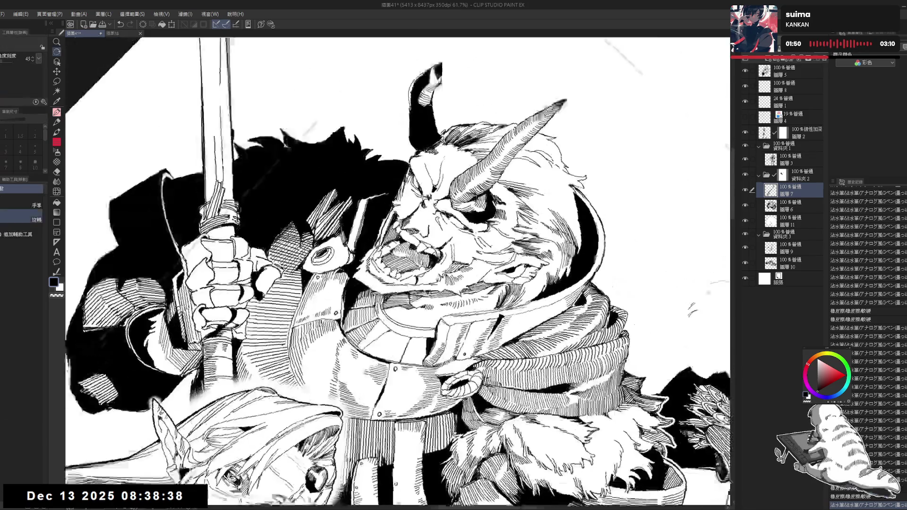
pyautogui.press('e')
pyautogui.moveTo(373, 301); pyautogui.dragTo(402, 326)
pyautogui.press('p')
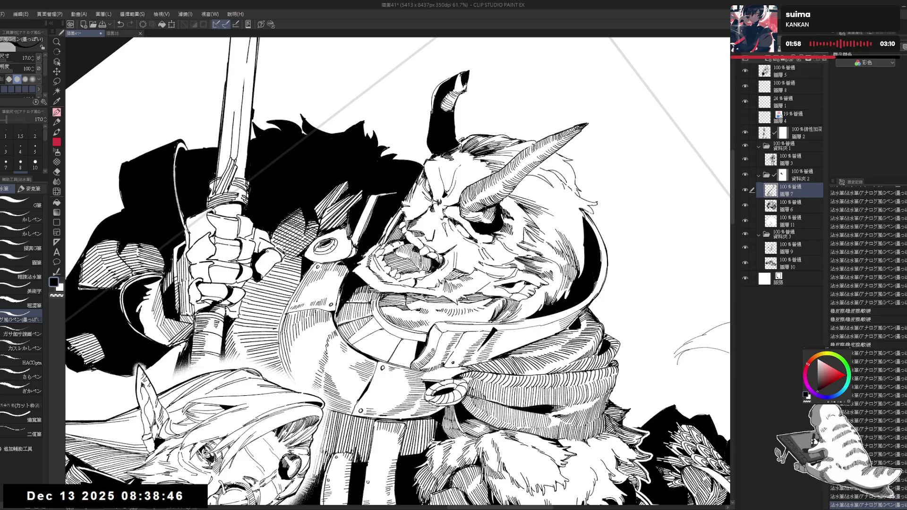
# - Erase a small stray mark on the oni and nudge the view down
pyautogui.press('e')
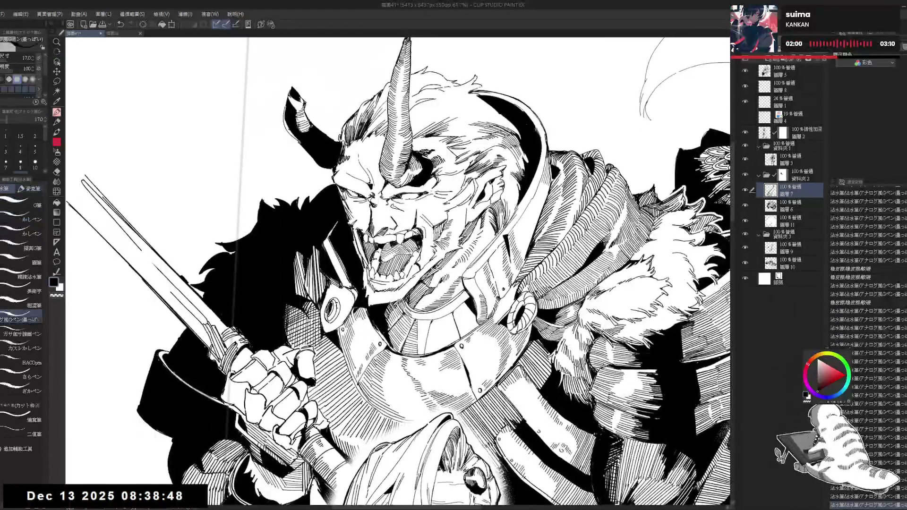
pyautogui.press('p')
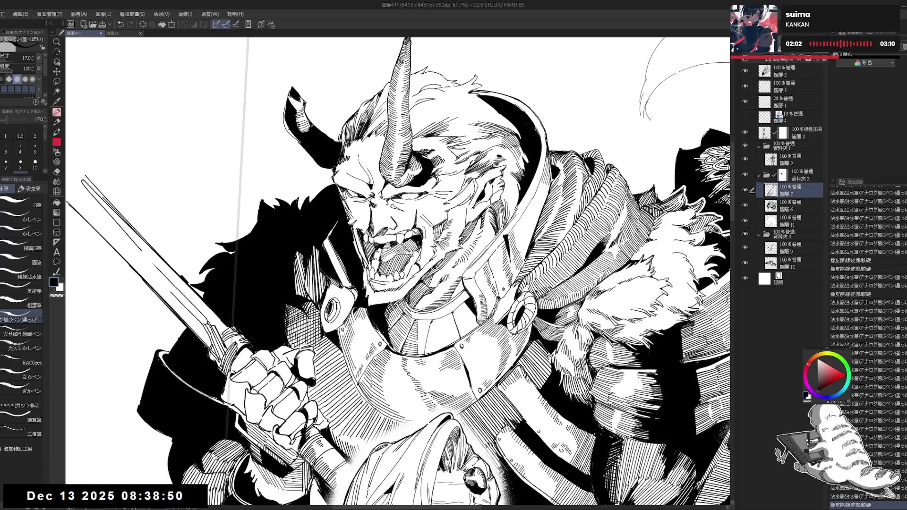
pyautogui.press('e')
pyautogui.moveTo(447, 289); pyautogui.dragTo(455, 303)
pyautogui.press('p')
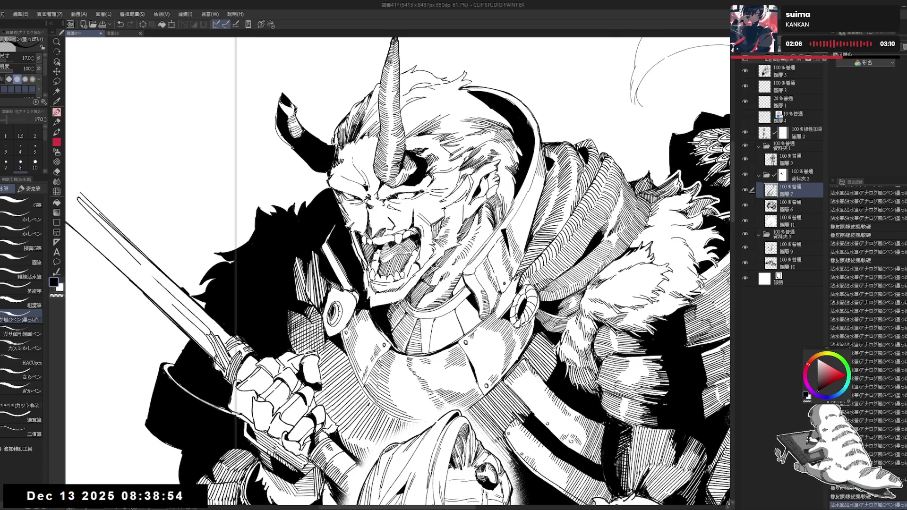
pyautogui.scroll(-3, 399, 273)
pyautogui.moveTo(425, 216); pyautogui.dragTo(424, 219)
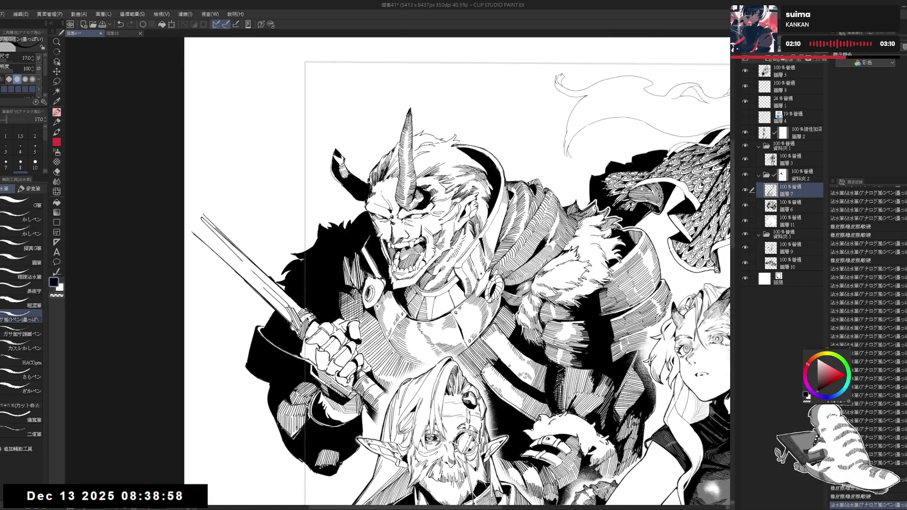
pyautogui.moveTo(449, 293); pyautogui.dragTo(454, 300)
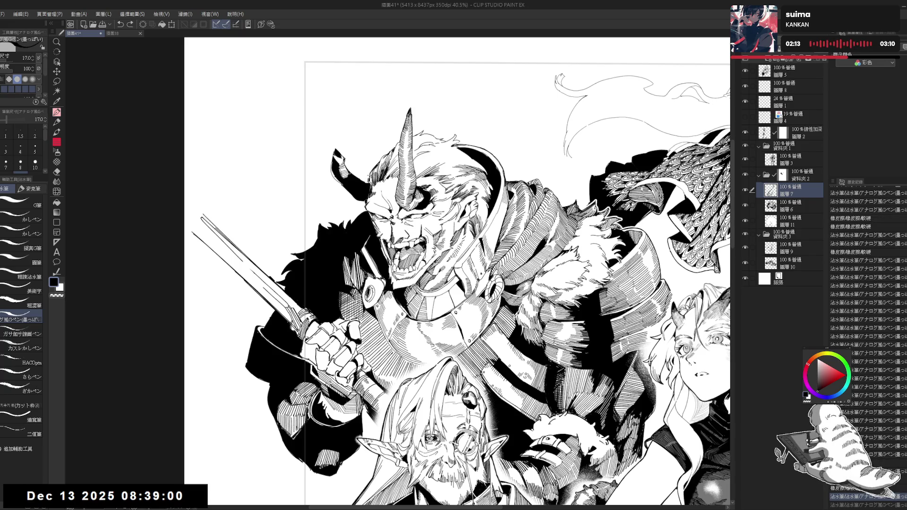
# - On layer 圖層6, erase a bit of ink and redraw small touch-ups, mirroring the view to check
pyautogui.click(794, 206)
pyautogui.press('e')
pyautogui.click(369, 178)
pyautogui.press('p')
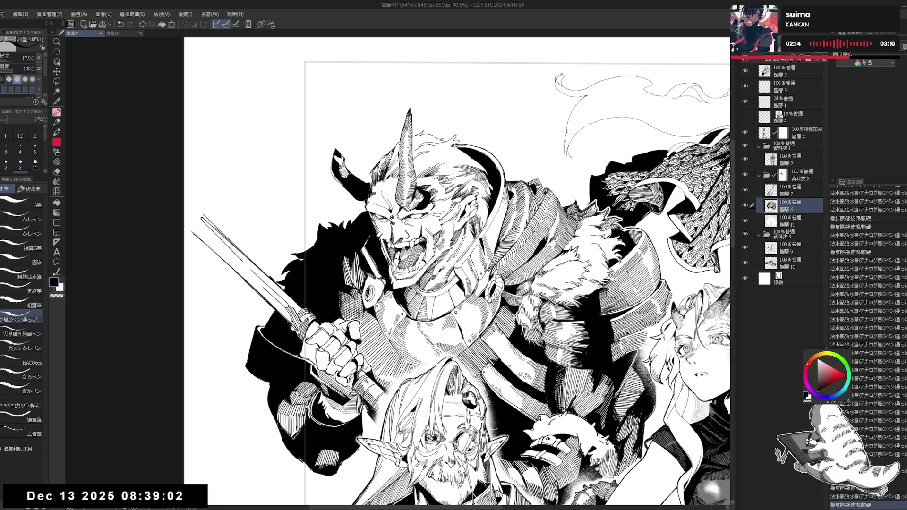
pyautogui.moveTo(369, 178); pyautogui.dragTo(373, 182)
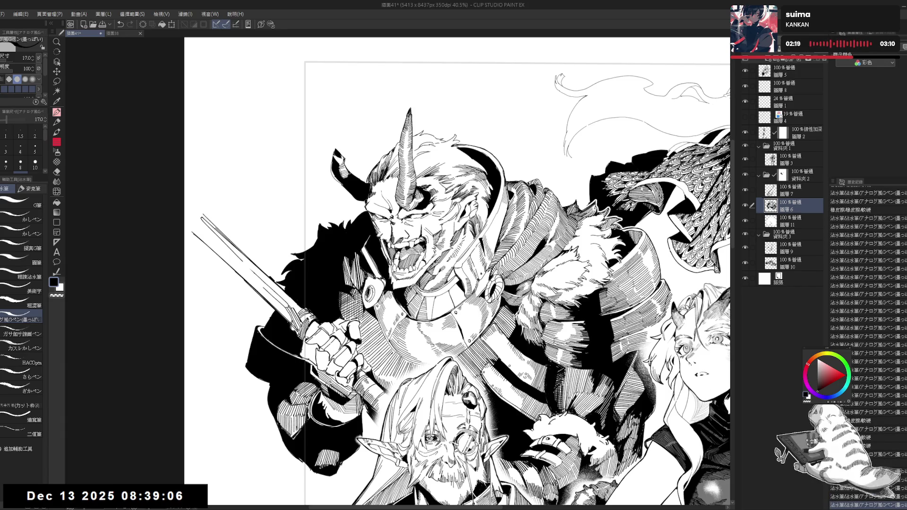
pyautogui.press('h')
pyautogui.press('h')
pyautogui.scroll(1, 335, 141)
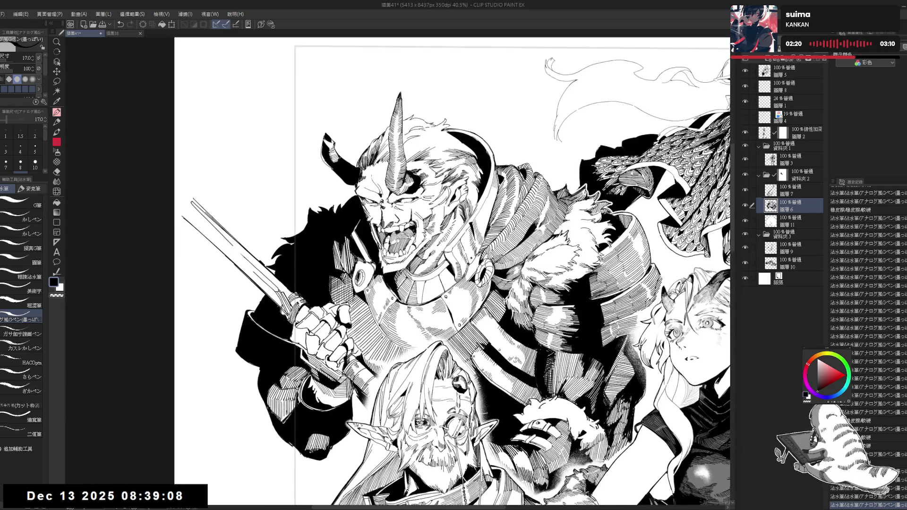
pyautogui.scroll(1, 335, 141)
pyautogui.moveTo(316, 150); pyautogui.dragTo(326, 177)
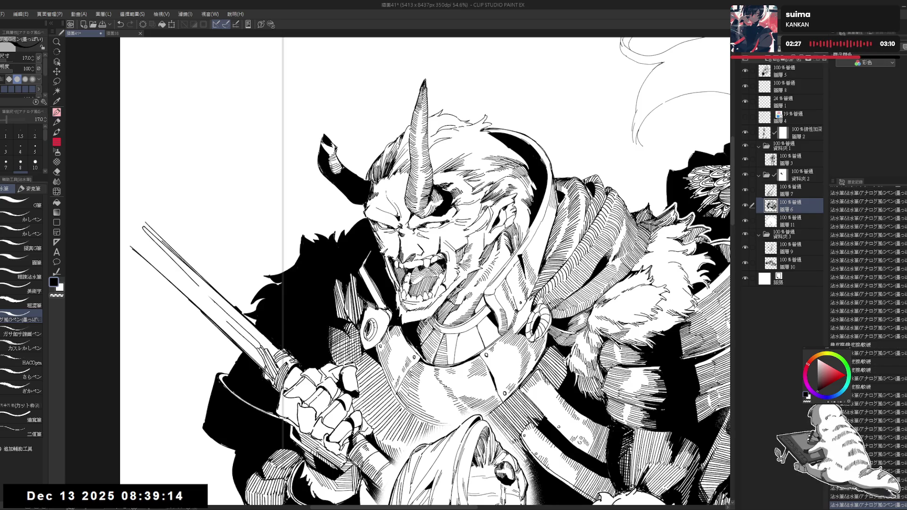
pyautogui.moveTo(425, 272); pyautogui.dragTo(435, 290)
# - Clean up lines around the oni's face, then ink a stroke near the horn tip at size 20
pyautogui.press('e')
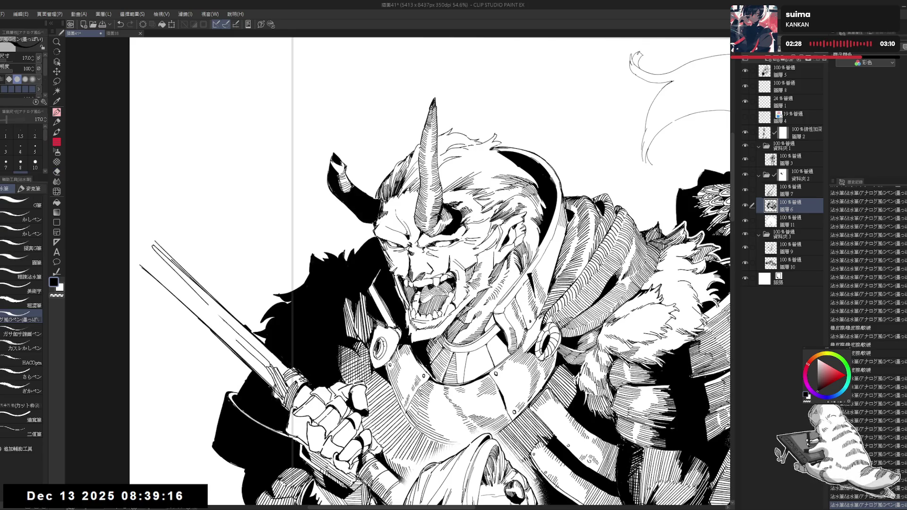
pyautogui.moveTo(343, 192)
pyautogui.mouseDown()
pyautogui.moveTo(350, 198)
pyautogui.moveTo(343, 175)
pyautogui.mouseUp()
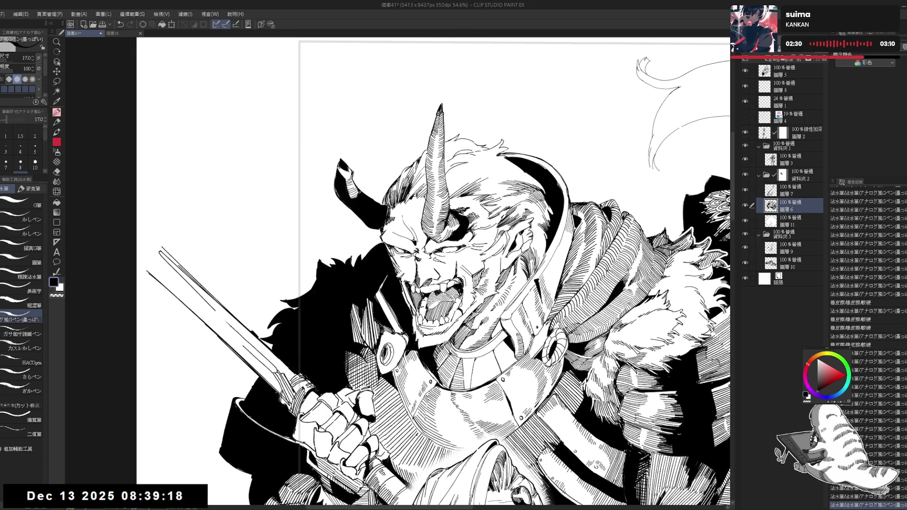
pyautogui.scroll(-1, 316, 155)
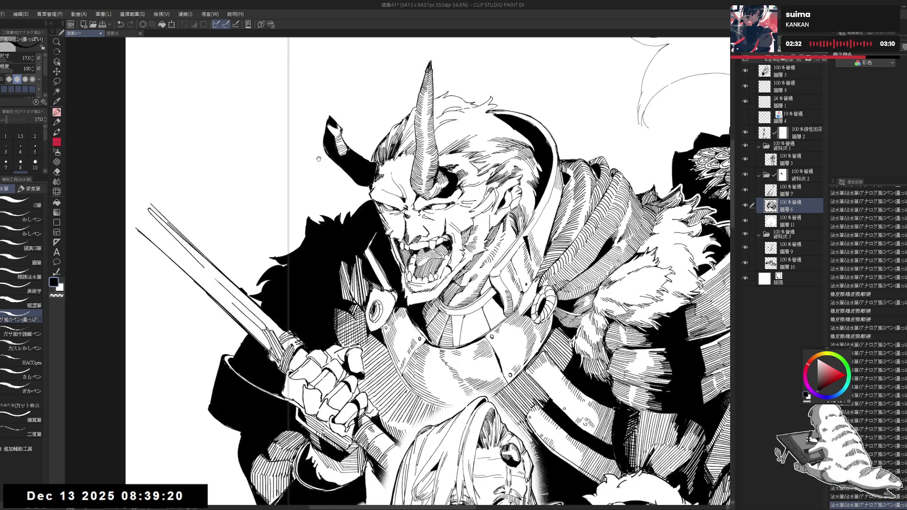
pyautogui.scroll(-1, 316, 156)
pyautogui.scroll(-1, 316, 156)
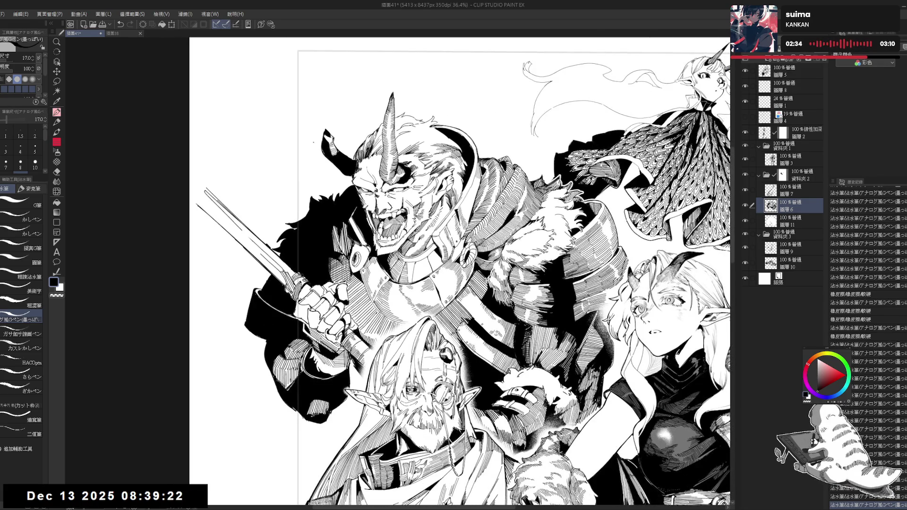
pyautogui.press(']')
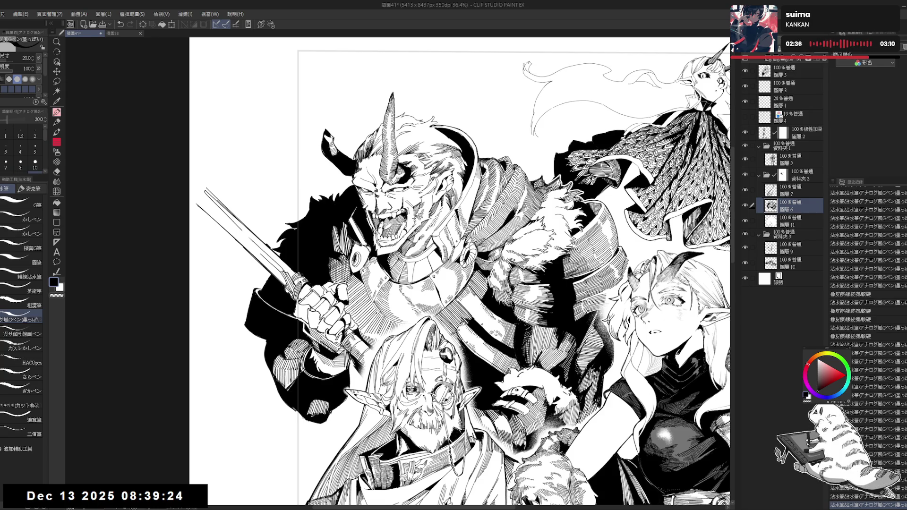
pyautogui.moveTo(391, 110); pyautogui.dragTo(391, 97)
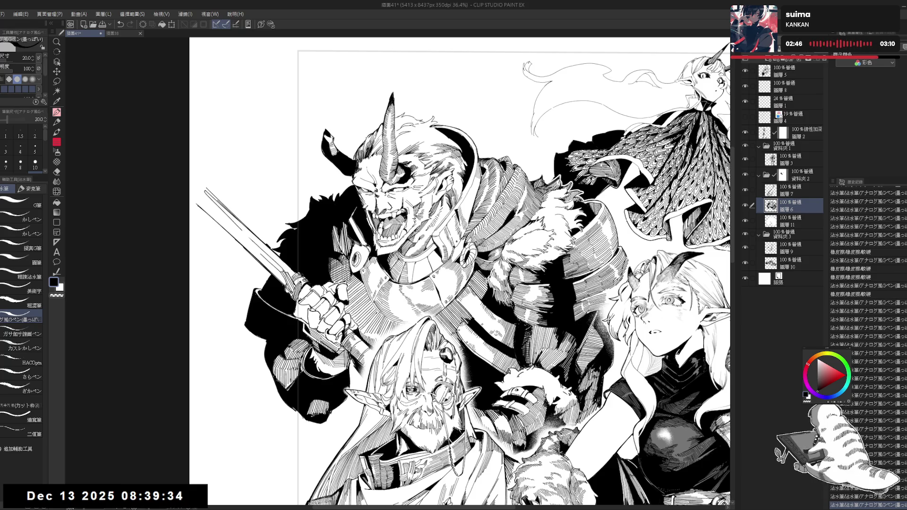
# - Add two small pen marks on the oni, then tilt the canvas and zoom in on his face
pyautogui.click(386, 208)
pyautogui.scroll(-1, 473, 213)
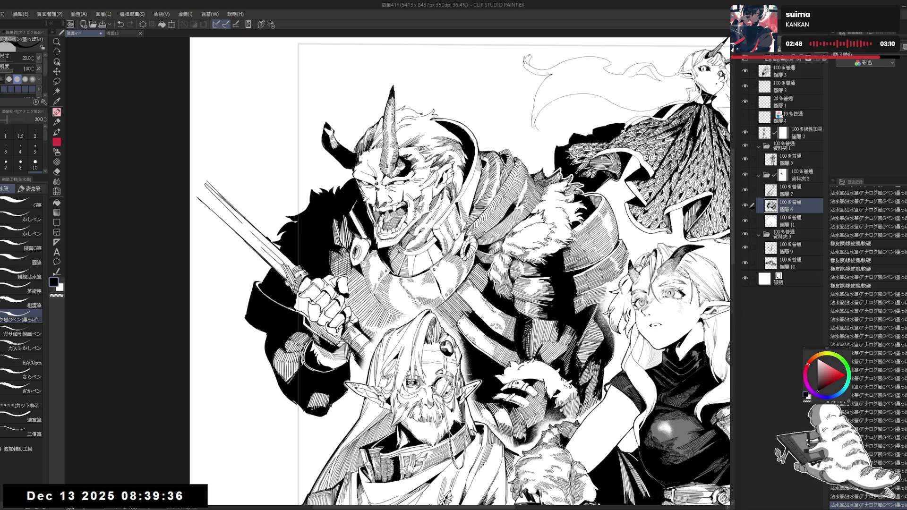
pyautogui.scroll(-1, 489, 158)
pyautogui.scroll(2, 454, 269)
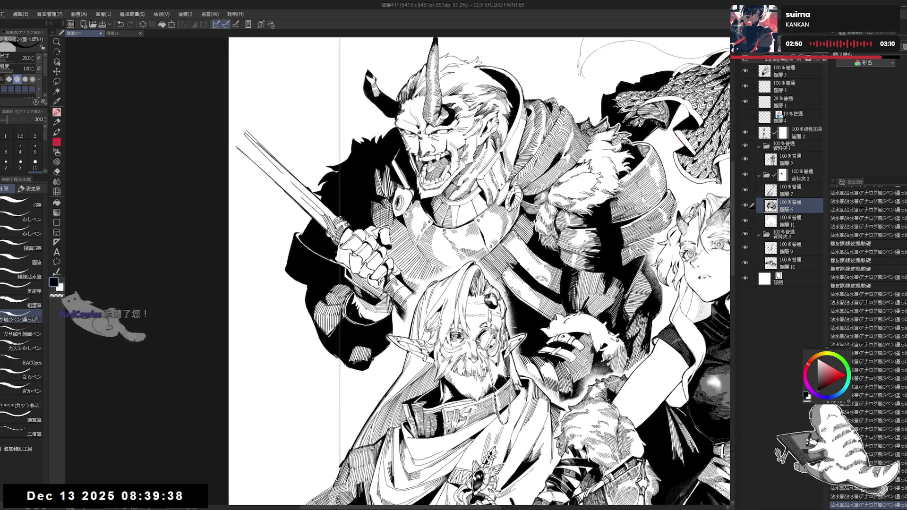
pyautogui.moveTo(468, 283); pyautogui.dragTo(477, 291)
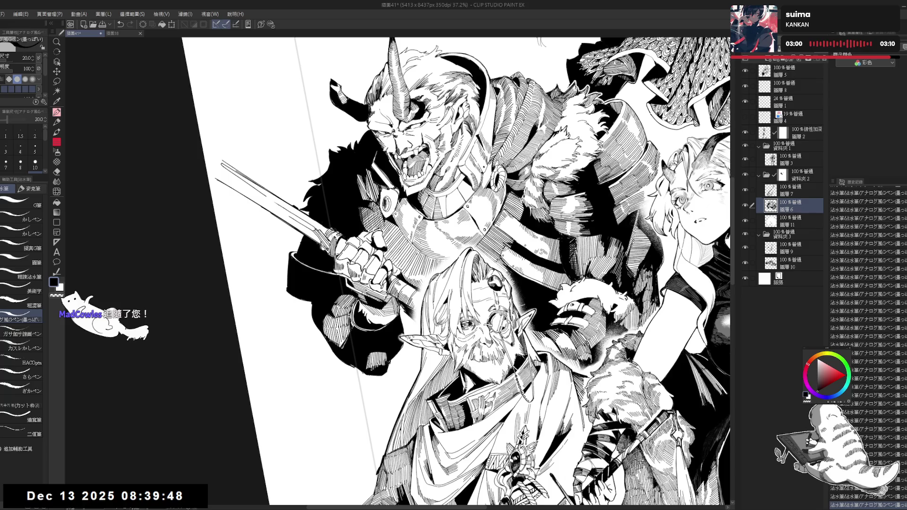
pyautogui.press('e')
pyautogui.press('r')
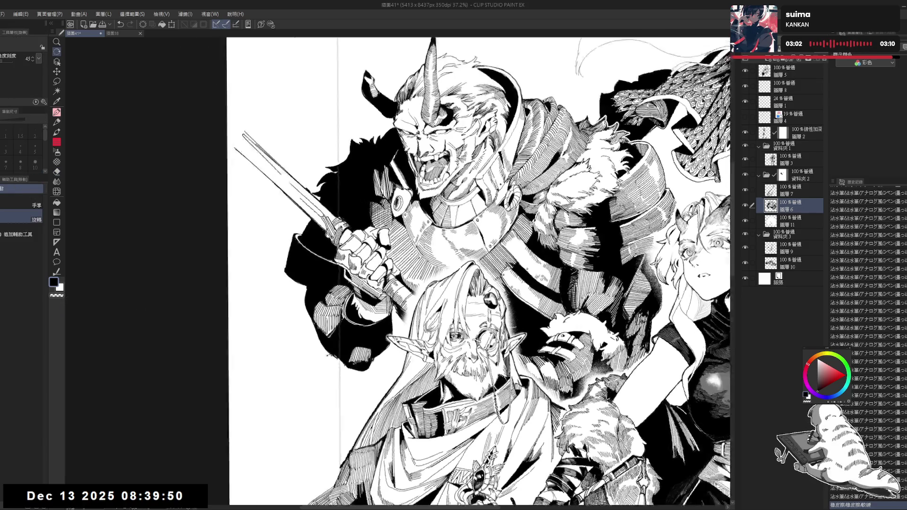
pyautogui.moveTo(425, 283); pyautogui.dragTo(378, 236)
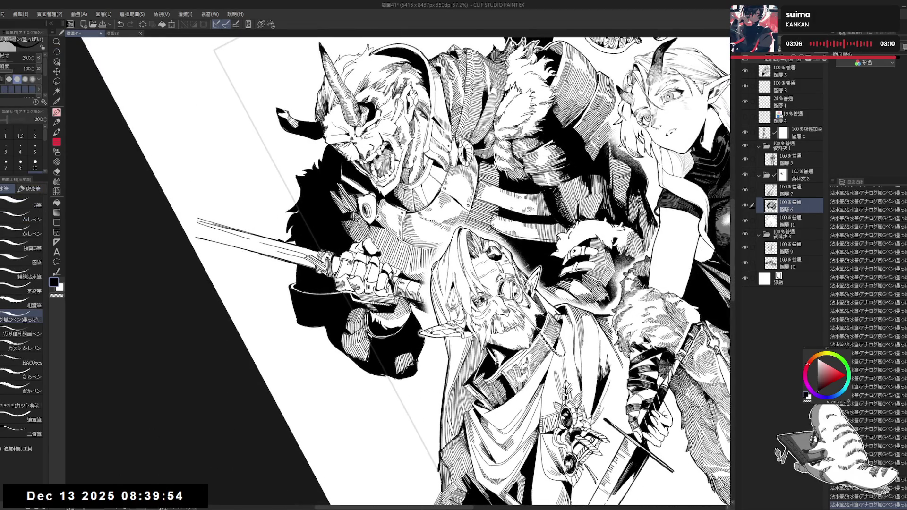
pyautogui.scroll(2, 436, 191)
pyautogui.scroll(2, 436, 191)
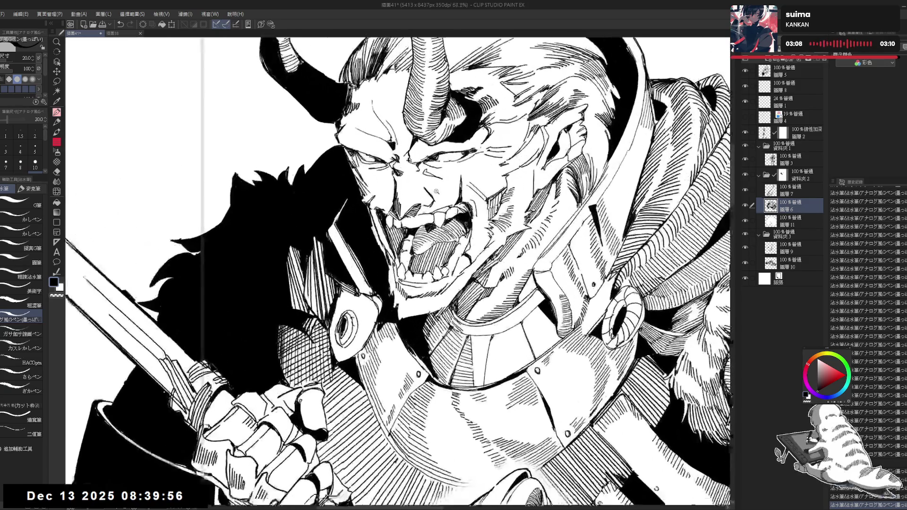
# - Lighten the lines on the oni's tongue with the eraser, then ink a new stroke and undo it
pyautogui.scroll(2, 436, 191)
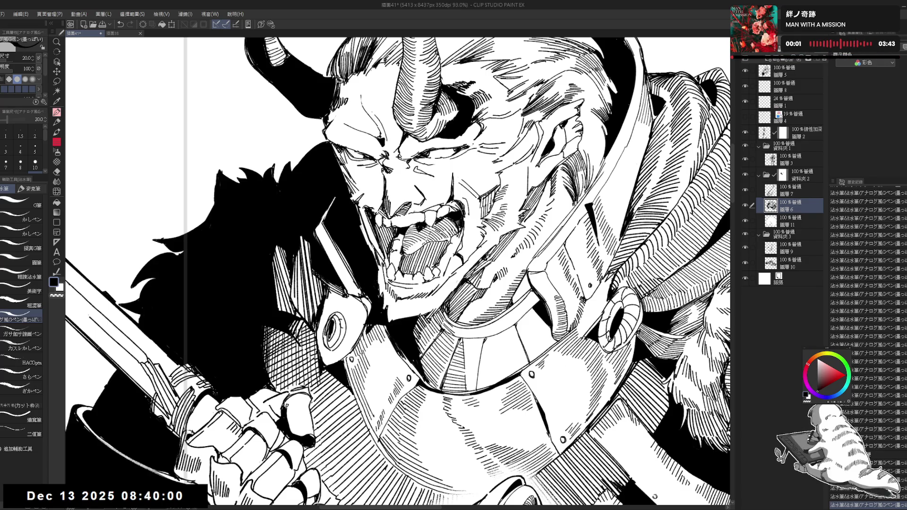
pyautogui.press('e')
pyautogui.moveTo(431, 223); pyautogui.dragTo(430, 271)
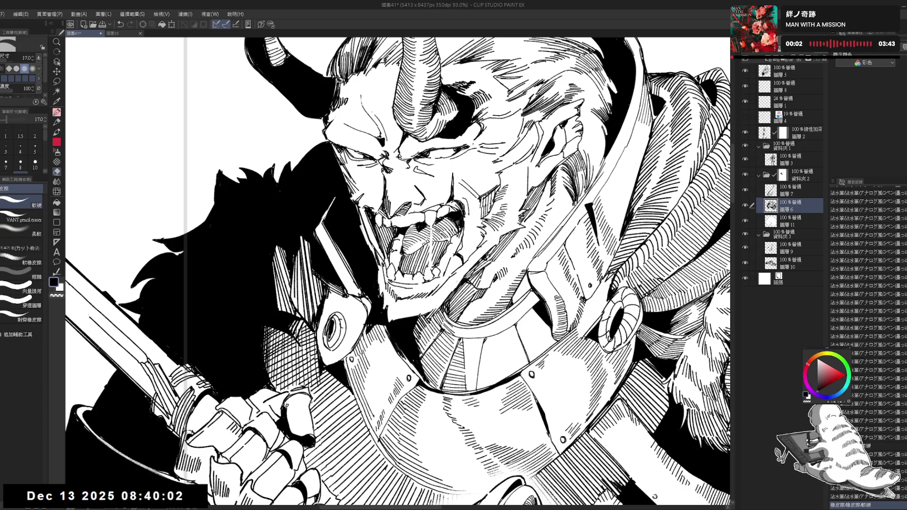
pyautogui.press('p')
pyautogui.moveTo(431, 226); pyautogui.dragTo(430, 265)
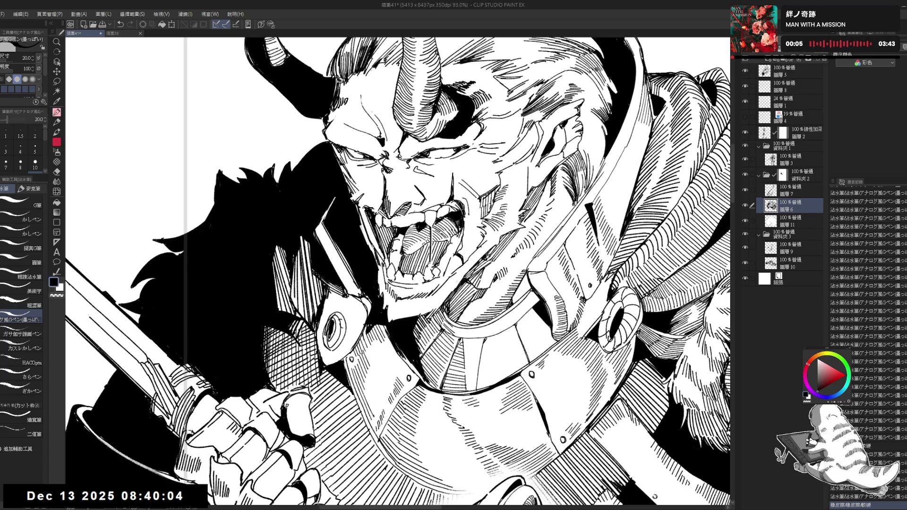
pyautogui.hotkey('ctrl', 'z')
# - Reduce the pen to size 17, erase a tongue line and redraw it, undoing the attempt
pyautogui.press('[')
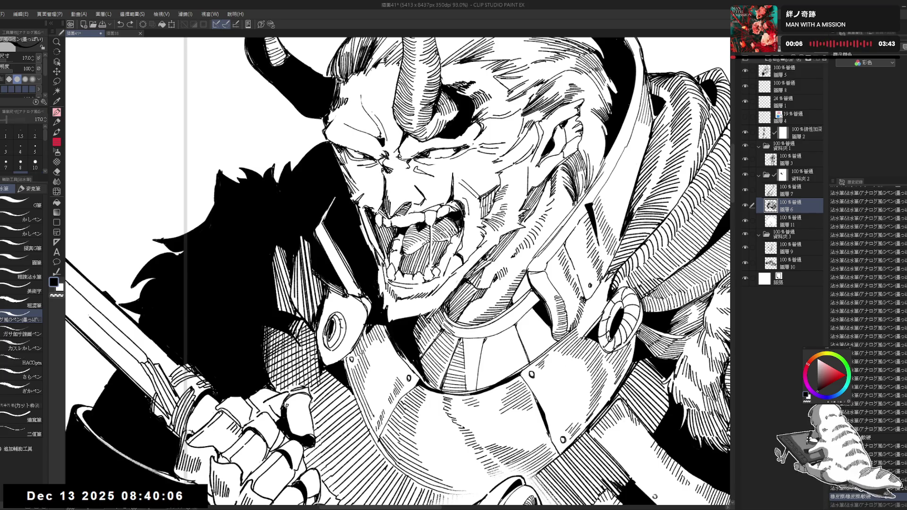
pyautogui.press('e')
pyautogui.moveTo(428, 264); pyautogui.dragTo(429, 270)
pyautogui.press('p')
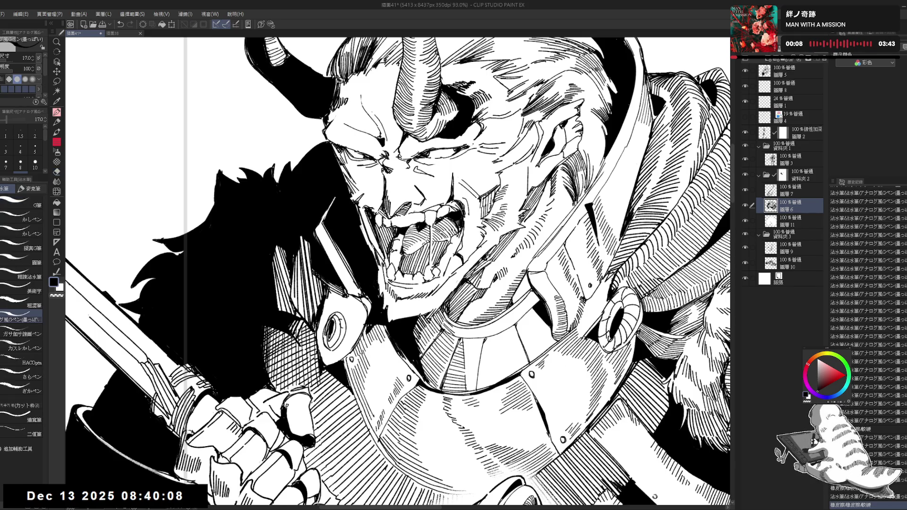
pyautogui.moveTo(430, 228); pyautogui.dragTo(432, 255)
pyautogui.hotkey('ctrl', 'z')
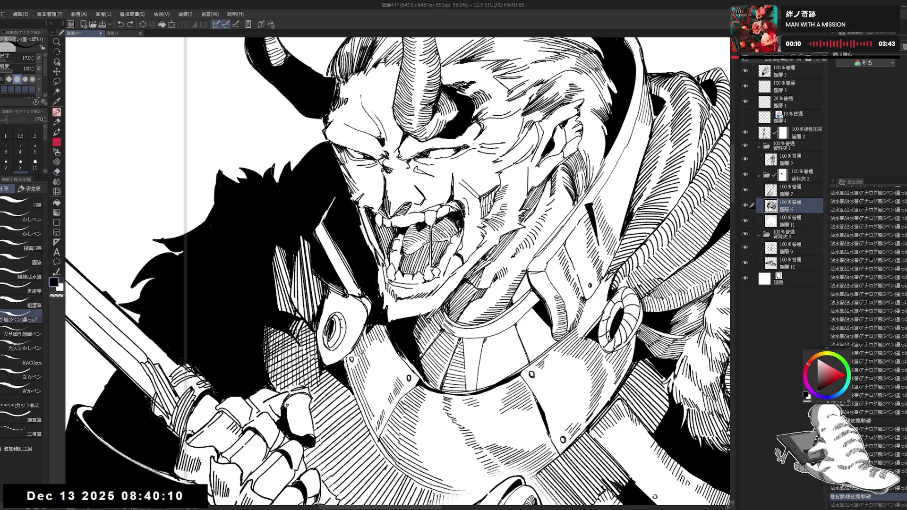
# - Mirror the view, erase small lines near the tongue and reset the view upright
pyautogui.press('h')
pyautogui.scroll(2, 397, 272)
pyautogui.scroll(2, 397, 272)
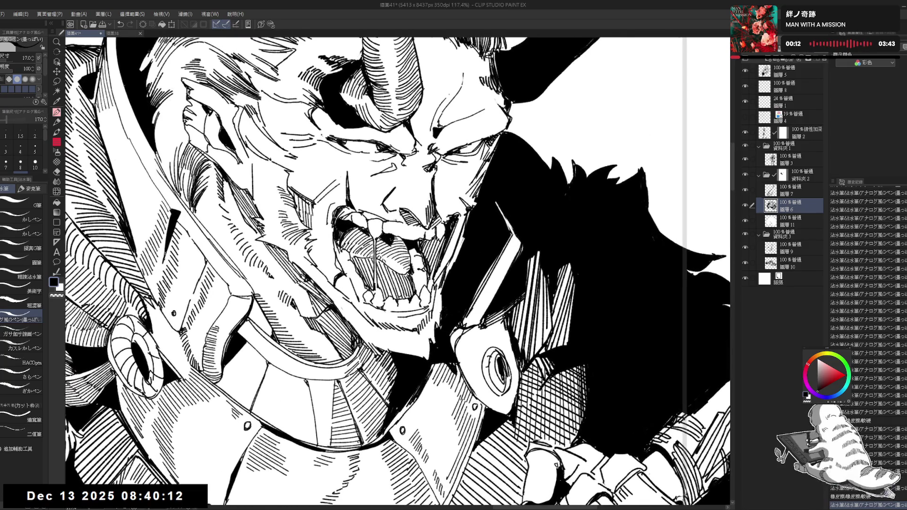
pyautogui.press('e')
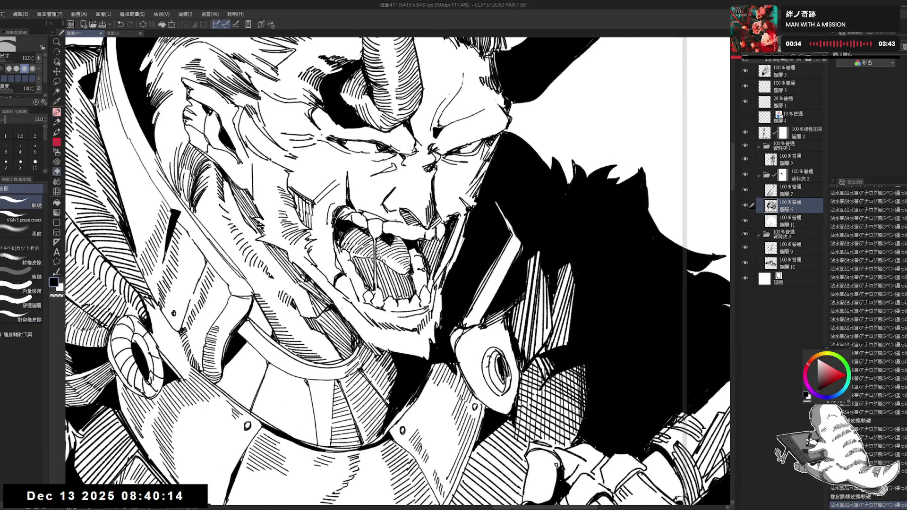
pyautogui.moveTo(378, 238); pyautogui.dragTo(387, 243)
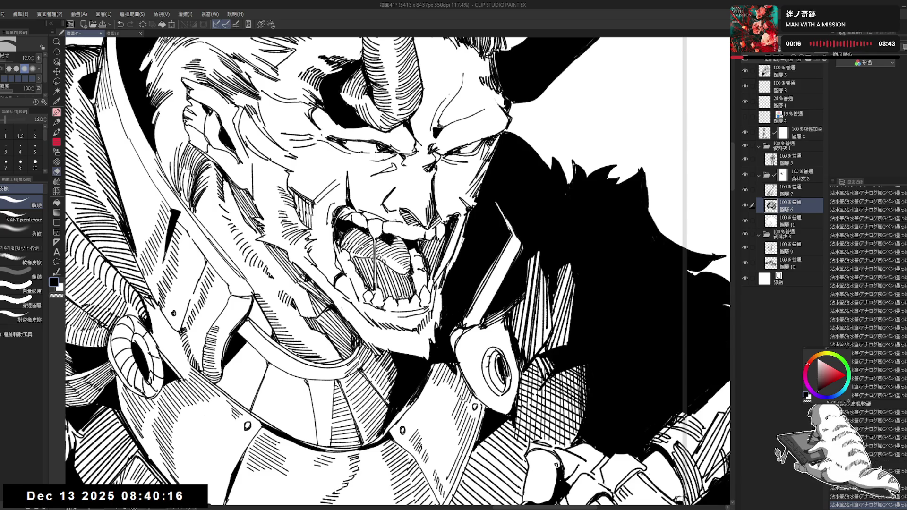
pyautogui.press('p')
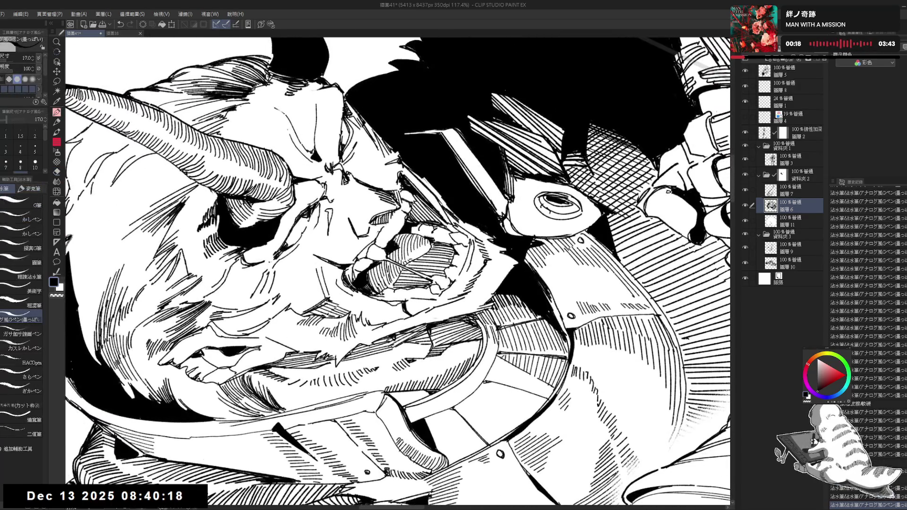
pyautogui.hotkey('ctrl', '0')
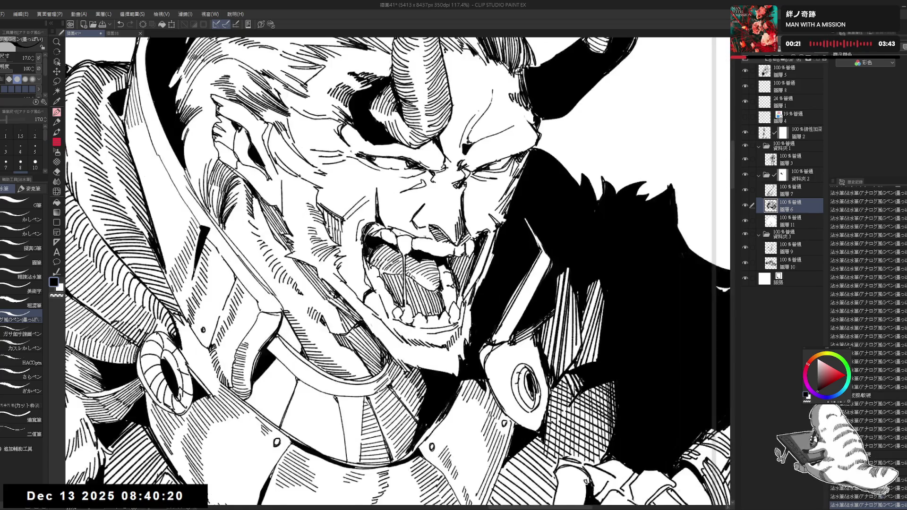
pyautogui.press('e')
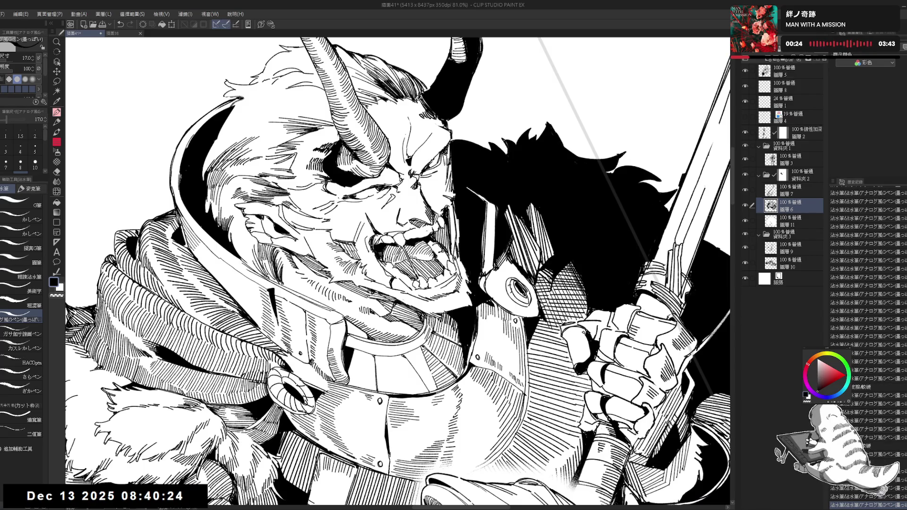
# - Ink three short G-pen strokes around the oni's open mouth and teeth, re-tilting the canvas between strokes
pyautogui.press('p')
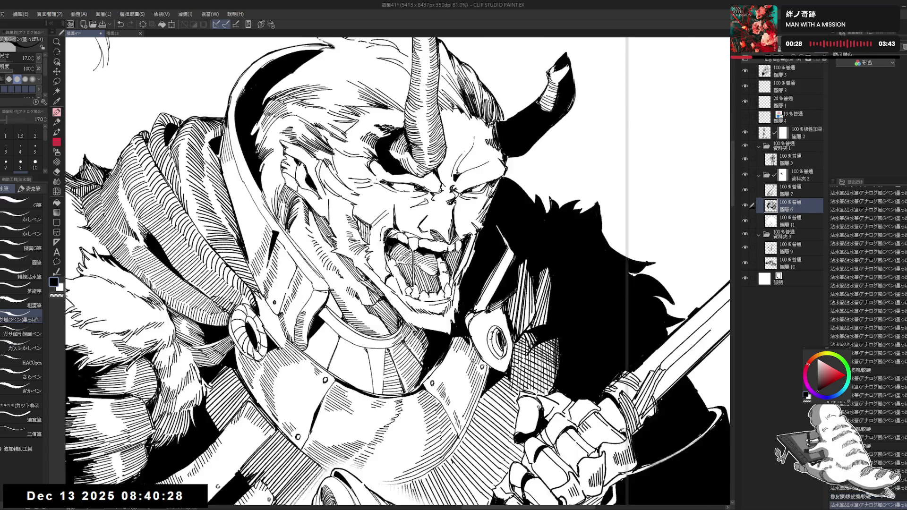
pyautogui.press('h')
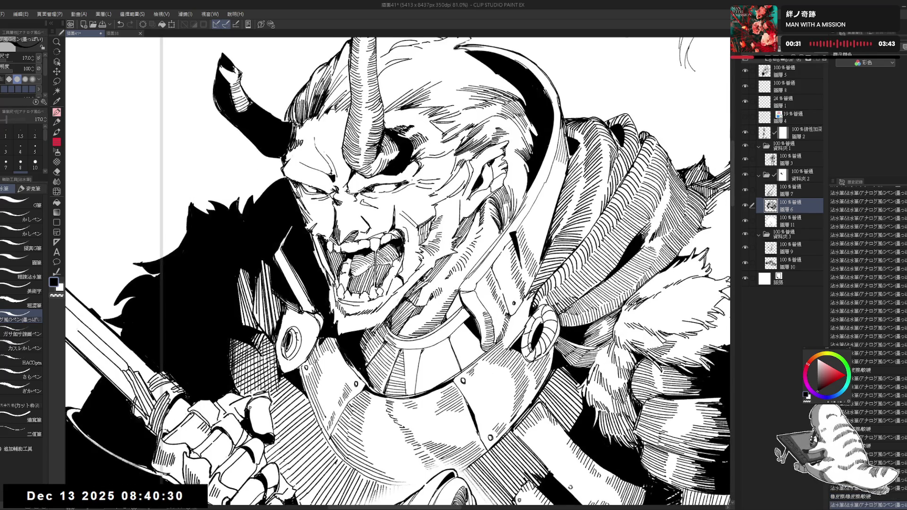
pyautogui.press('r')
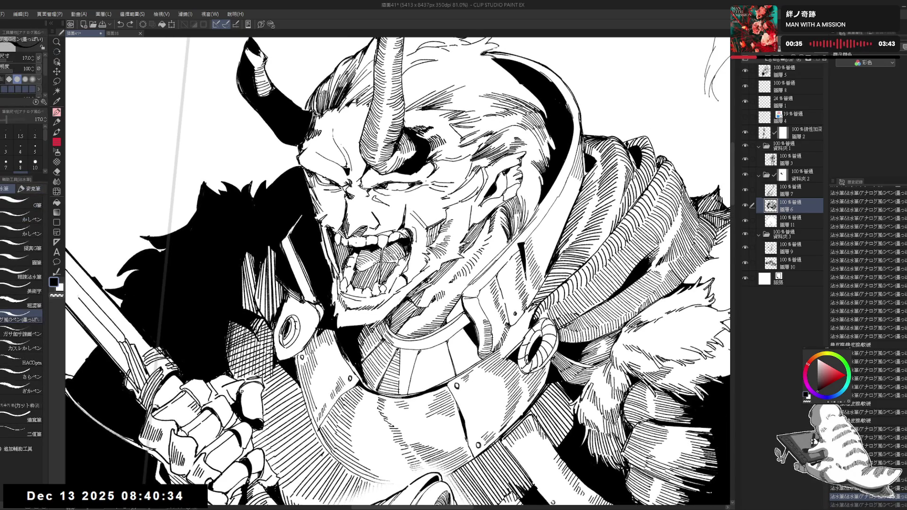
pyautogui.press('r')
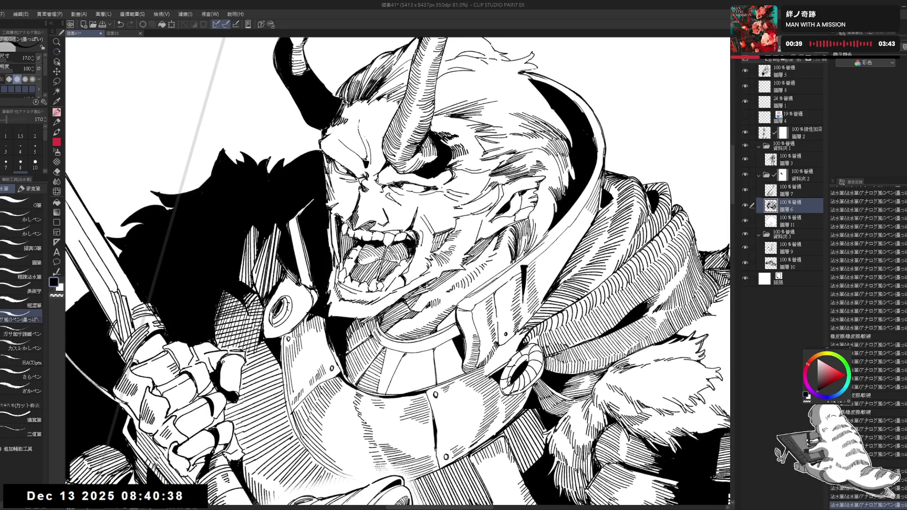
pyautogui.press('r')
pyautogui.press('r')
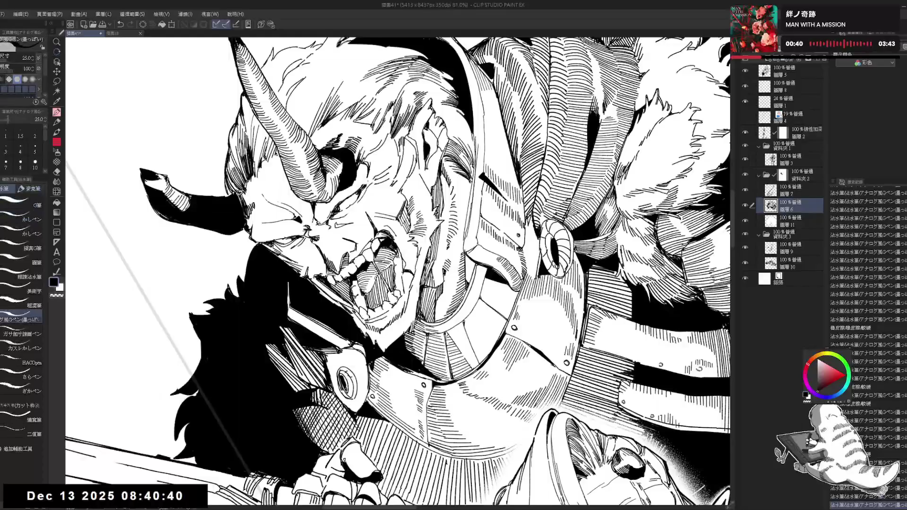
pyautogui.moveTo(377, 249); pyautogui.dragTo(391, 260)
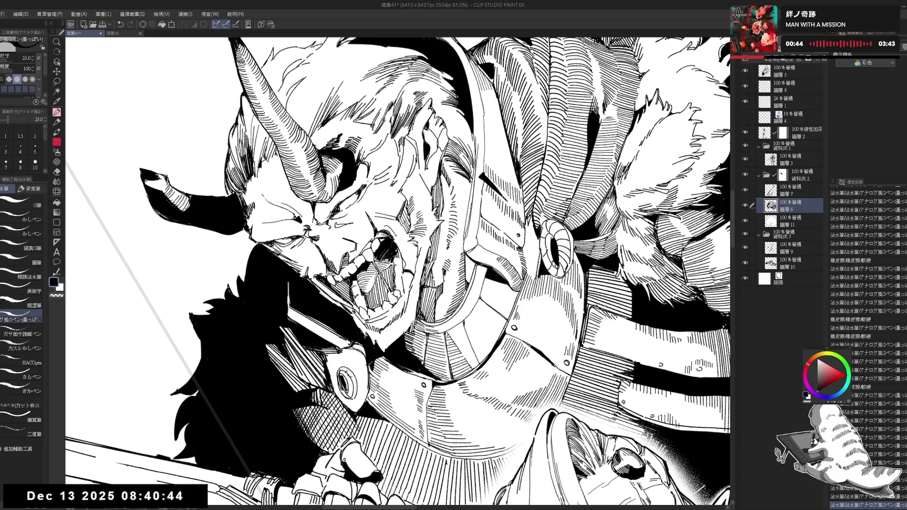
pyautogui.press('r')
pyautogui.press('r')
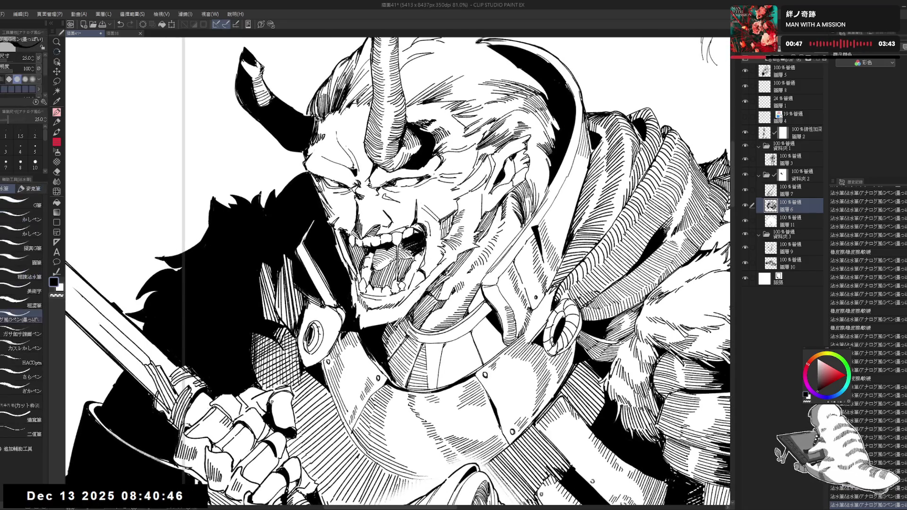
pyautogui.moveTo(383, 248); pyautogui.dragTo(399, 264)
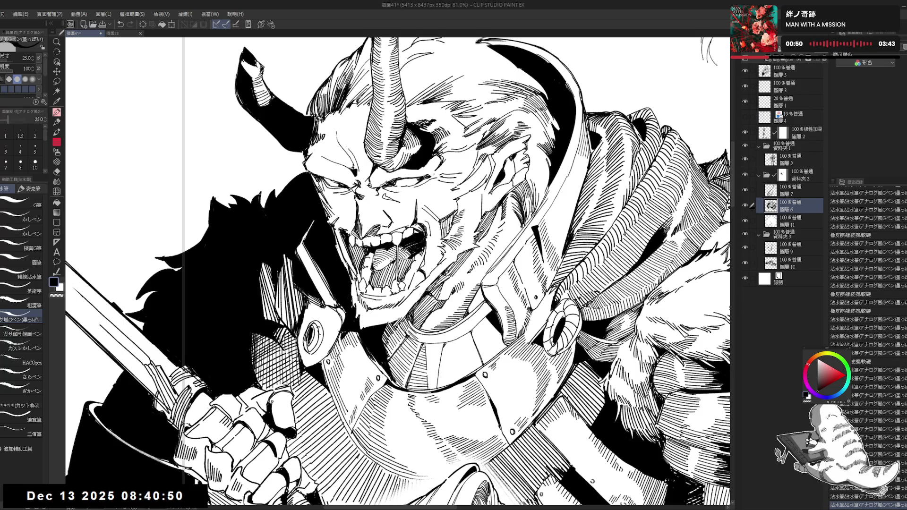
pyautogui.press('-')
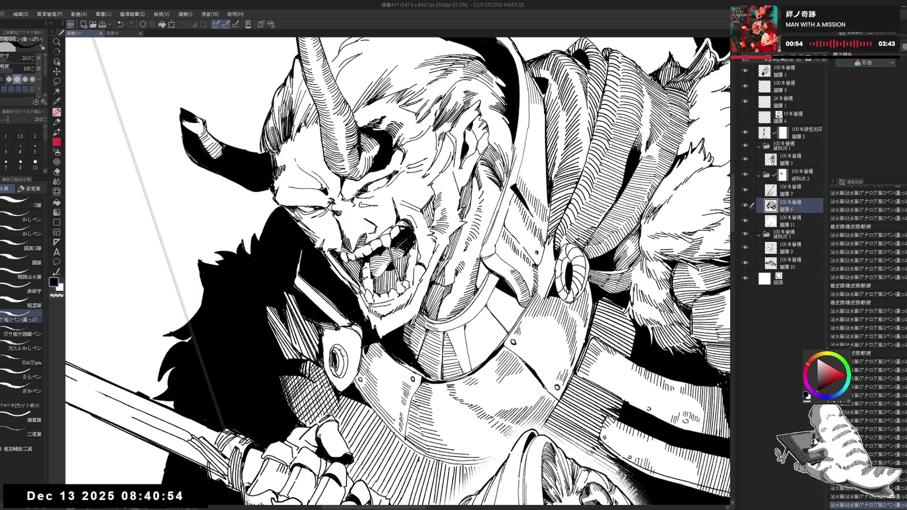
pyautogui.moveTo(392, 258); pyautogui.dragTo(399, 265)
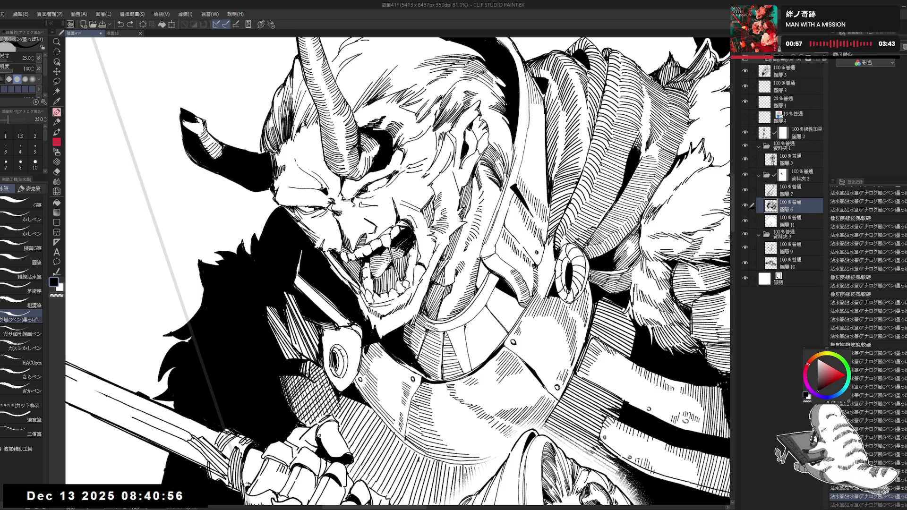
pyautogui.press('^')
pyautogui.scroll(-3, 396, 270)
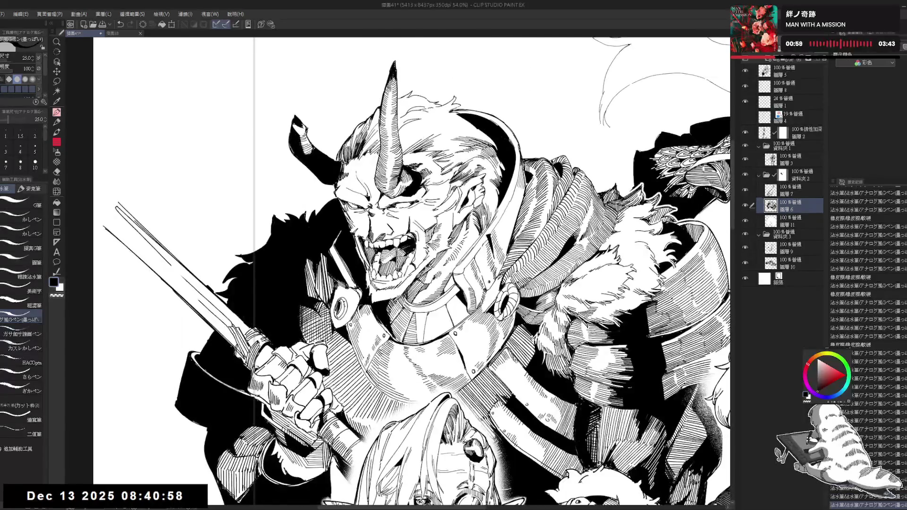
# - Tilt the canvas view and pick a slightly thinner G-pen for inking the oni's face
pyautogui.press('r')
pyautogui.moveTo(472, 142); pyautogui.dragTo(426, 123)
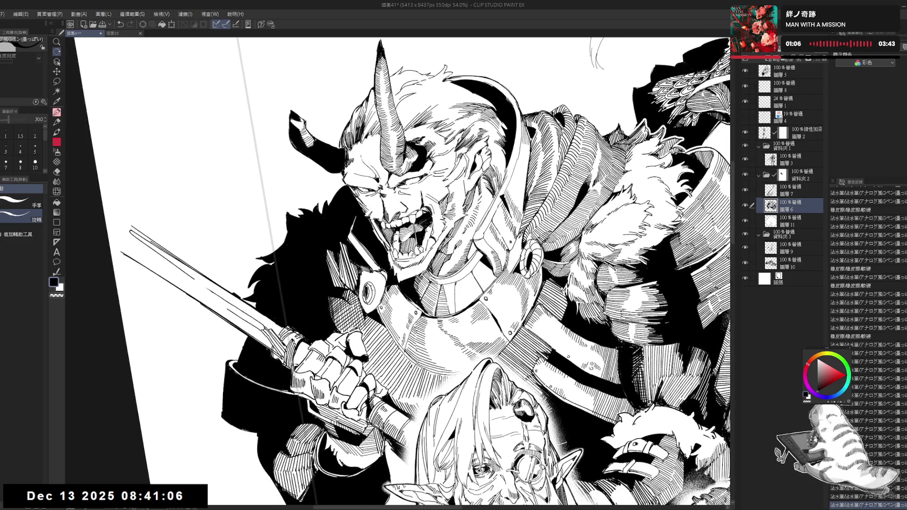
pyautogui.moveTo(402, 264); pyautogui.dragTo(425, 302)
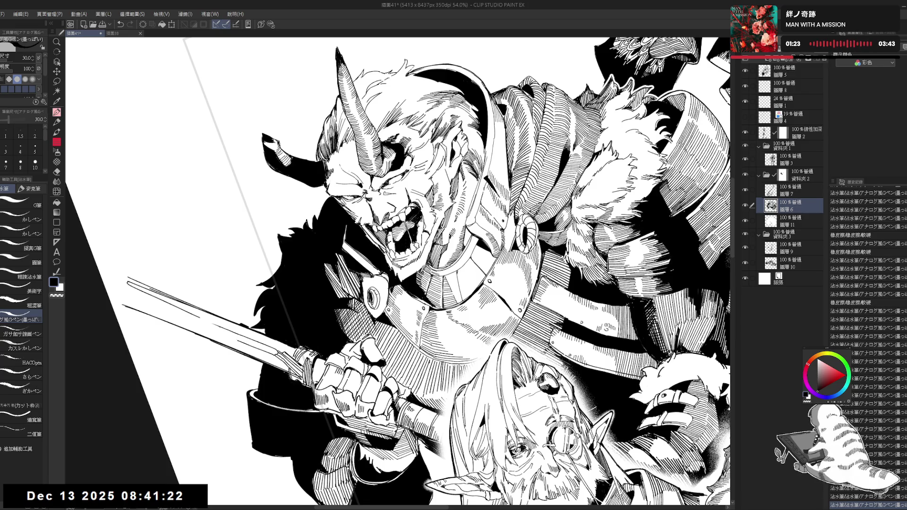
pyautogui.press('p')
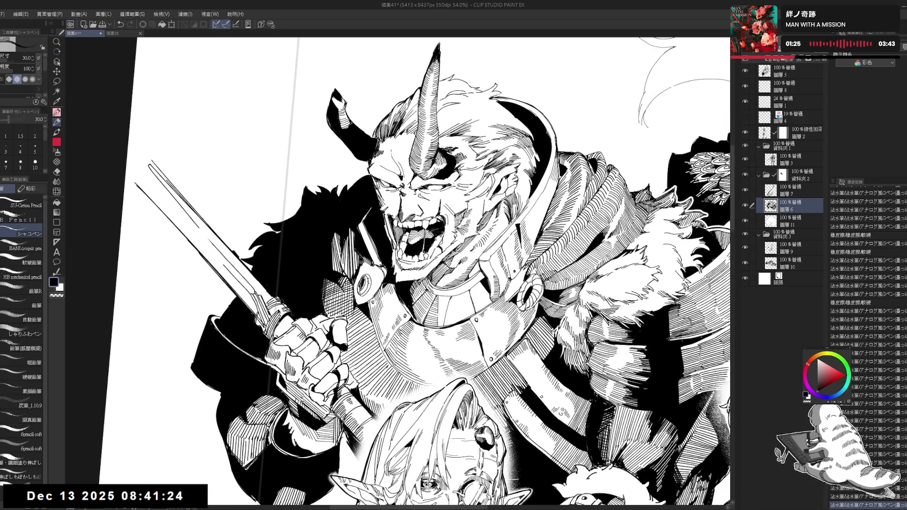
pyautogui.press('p')
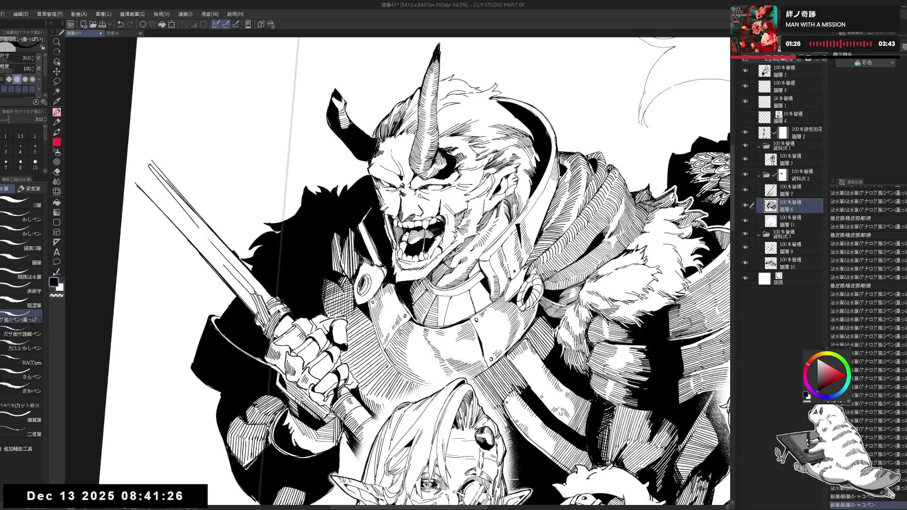
pyautogui.press('[')
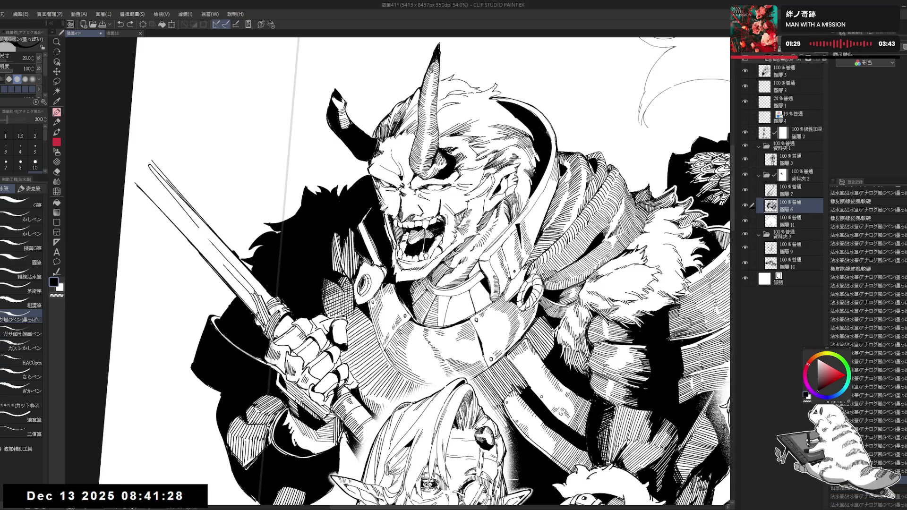
# - Zoom out to check the whole group, then zoom back in on the oni for eraser and pen touch-ups
pyautogui.hotkey('ctrl', '-')
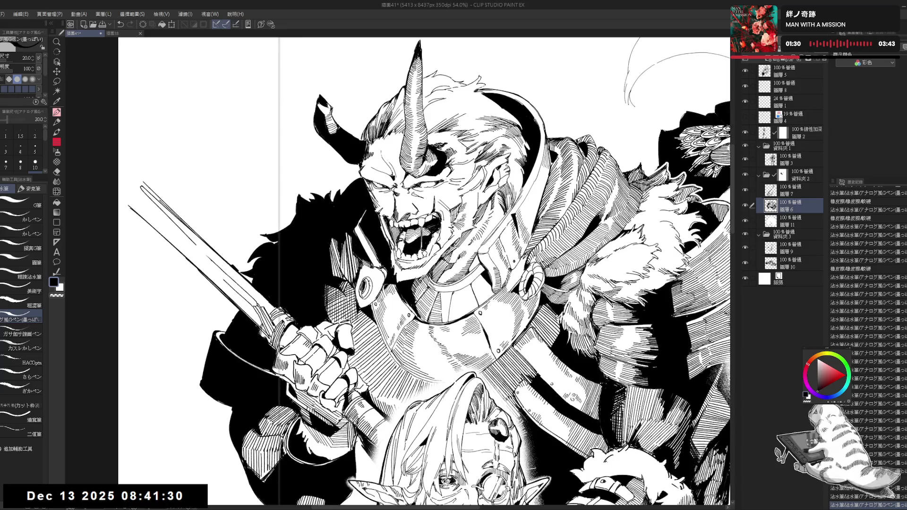
pyautogui.hotkey('ctrl', '-')
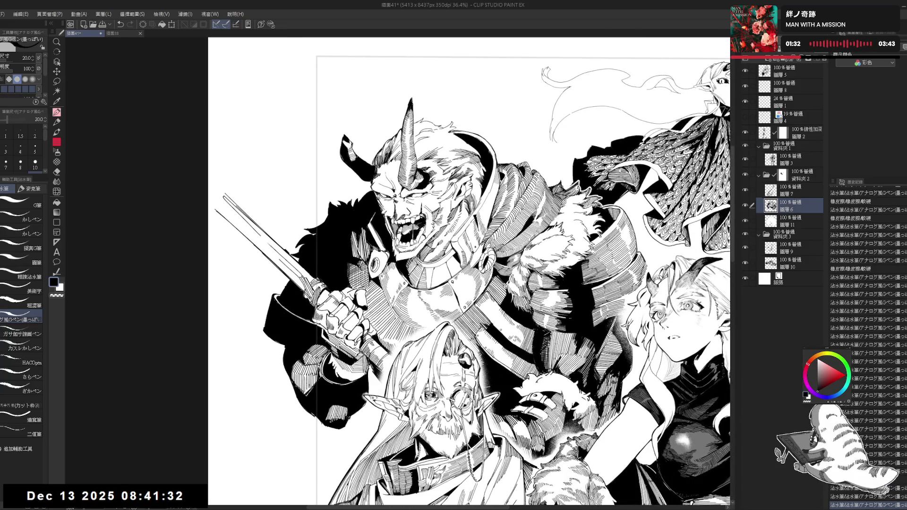
pyautogui.hotkey('ctrl', '+')
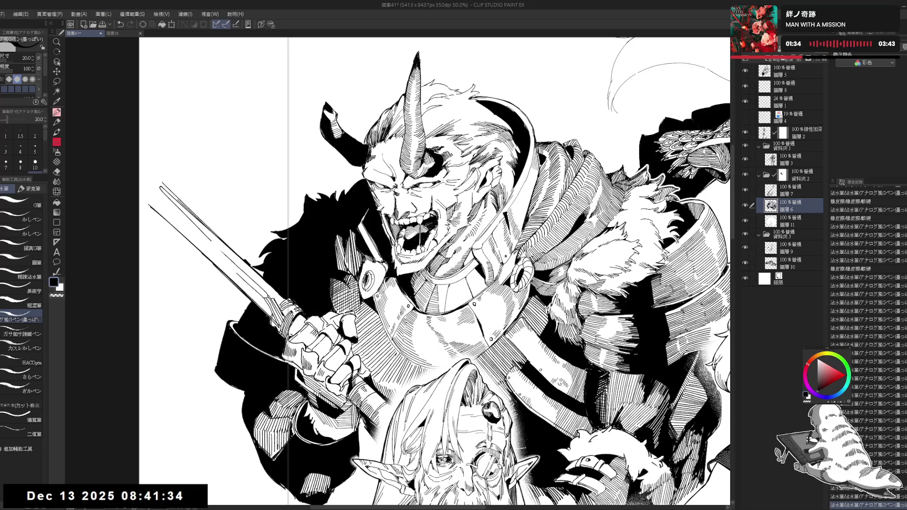
pyautogui.press('e')
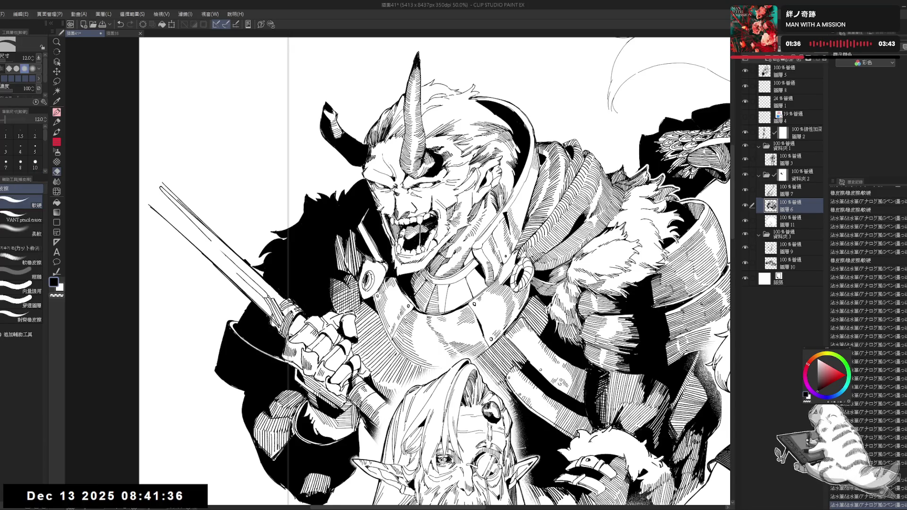
pyautogui.press('p')
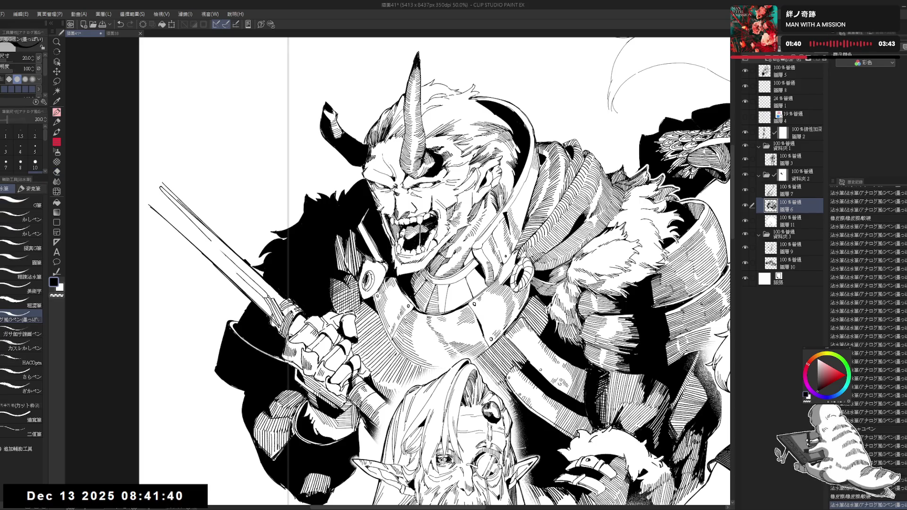
pyautogui.press('^')
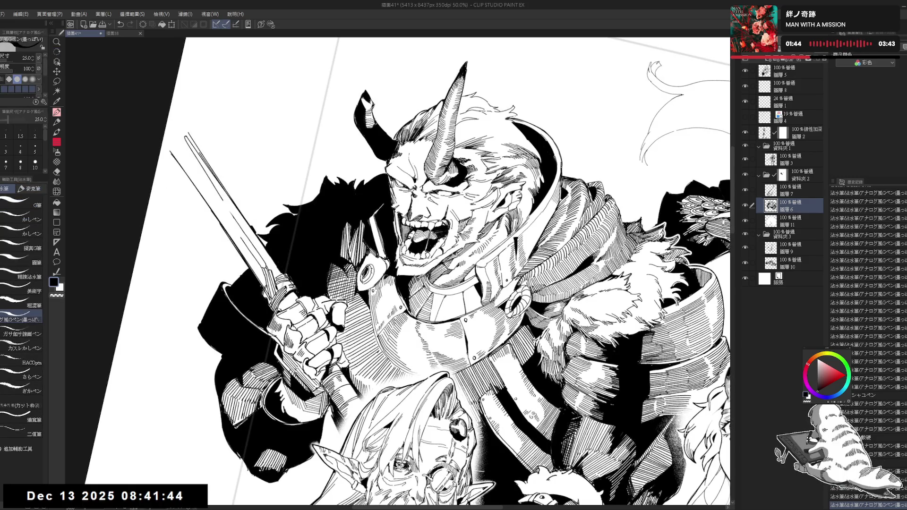
pyautogui.hotkey('ctrl', 'z')
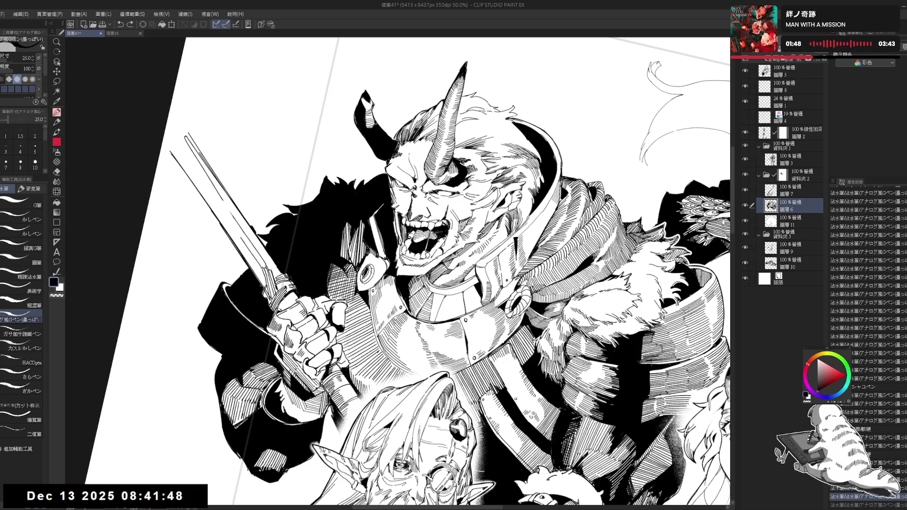
# - Straighten and mirror-check the view, then add a small ink stroke to the oni's face
pyautogui.hotkey('ctrl', '@')
pyautogui.press('h')
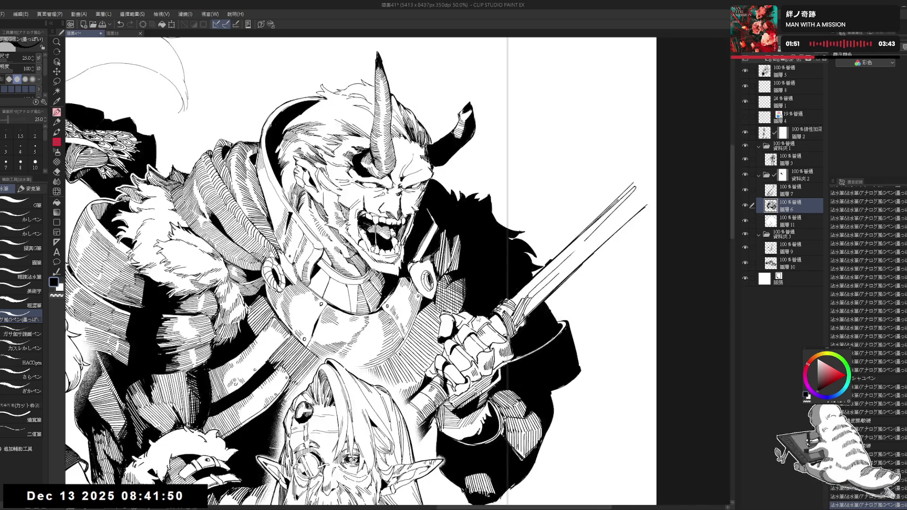
pyautogui.press('h')
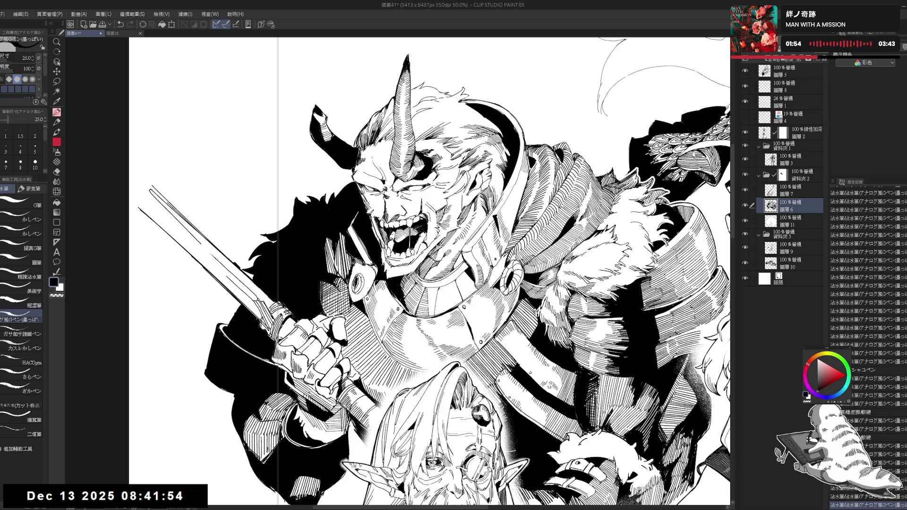
pyautogui.press('e')
pyautogui.press('p')
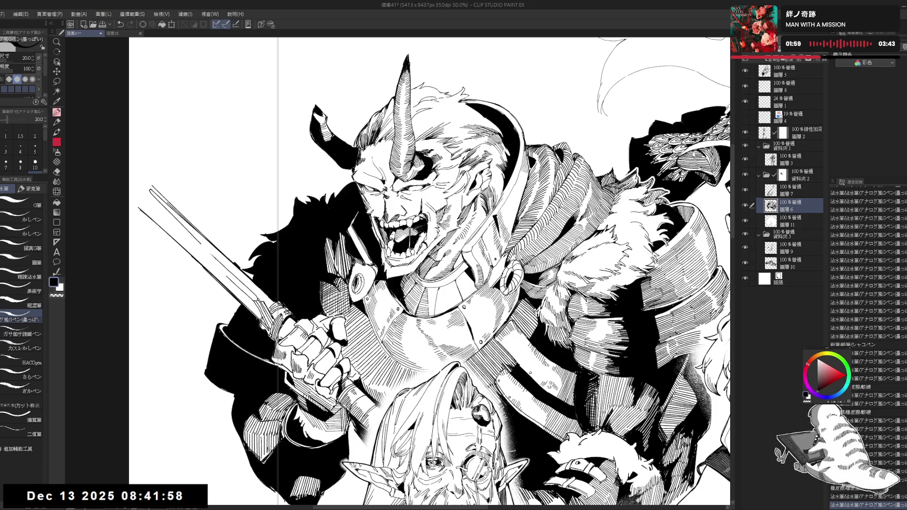
pyautogui.moveTo(415, 269); pyautogui.dragTo(390, 245)
pyautogui.hotkey('ctrl', '-')
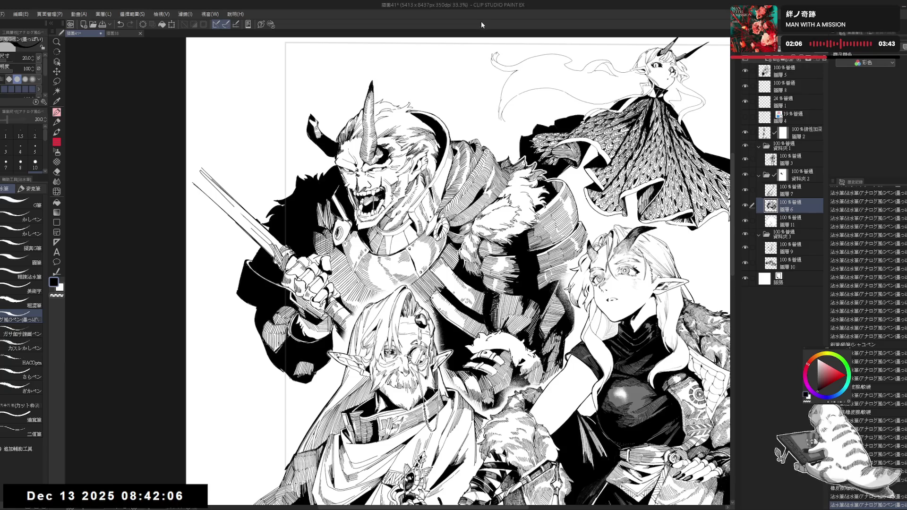
# - Pan to the floating girl, select her cape layer and ink a small shadow on the cape
pyautogui.moveTo(434, 274); pyautogui.dragTo(386, 261)
pyautogui.moveTo(495, 180); pyautogui.dragTo(458, 182)
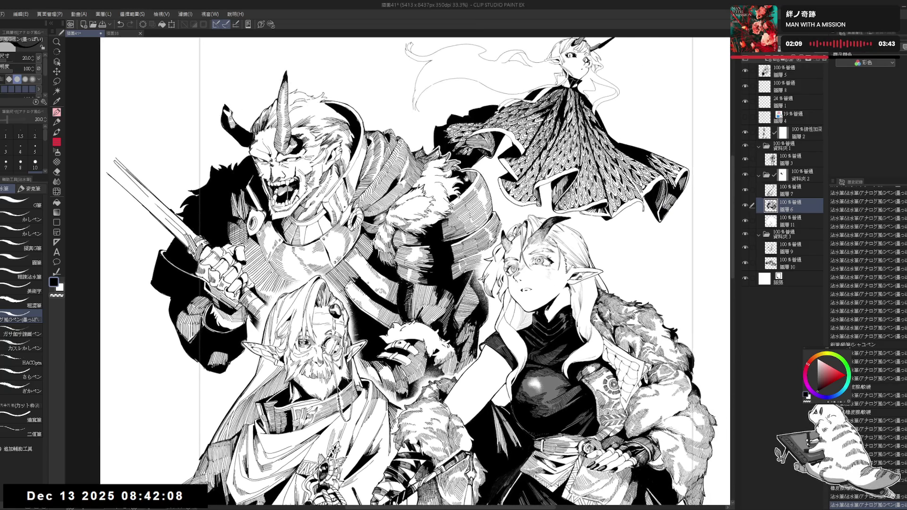
pyautogui.click(790, 252)
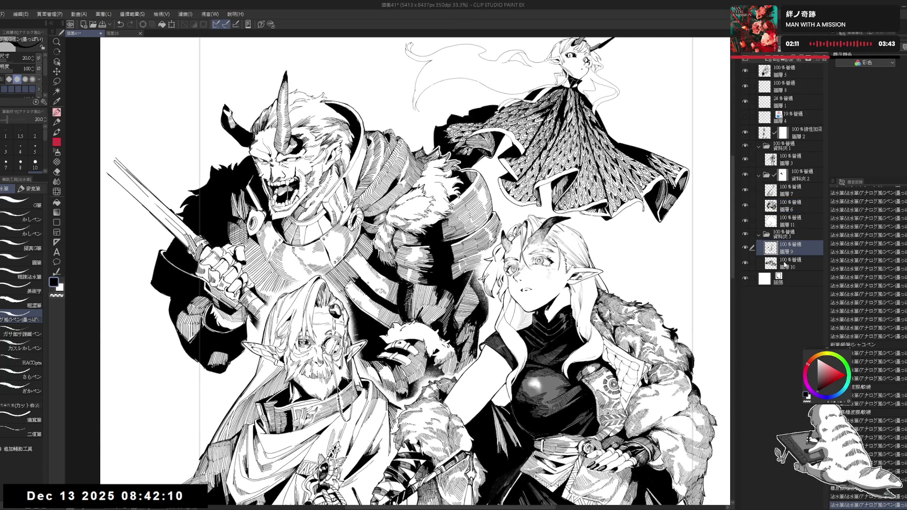
pyautogui.moveTo(425, 236); pyautogui.dragTo(366, 276)
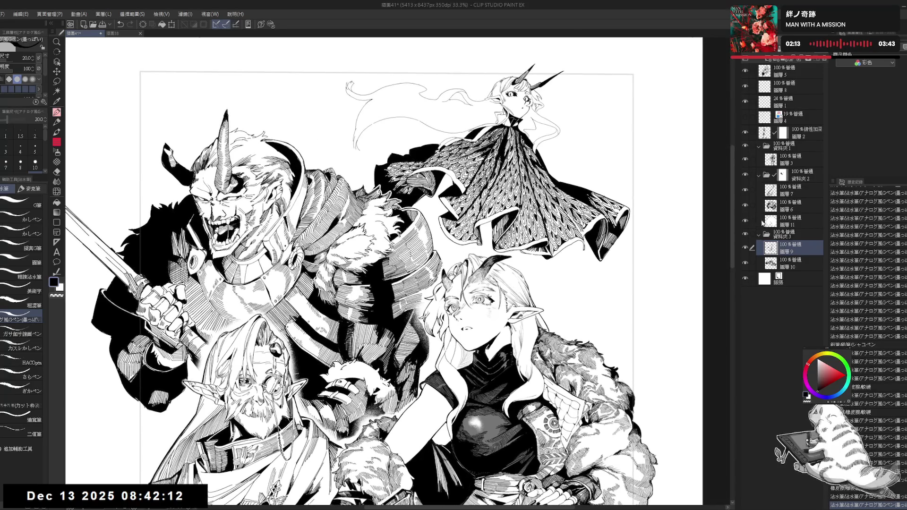
pyautogui.click(794, 263)
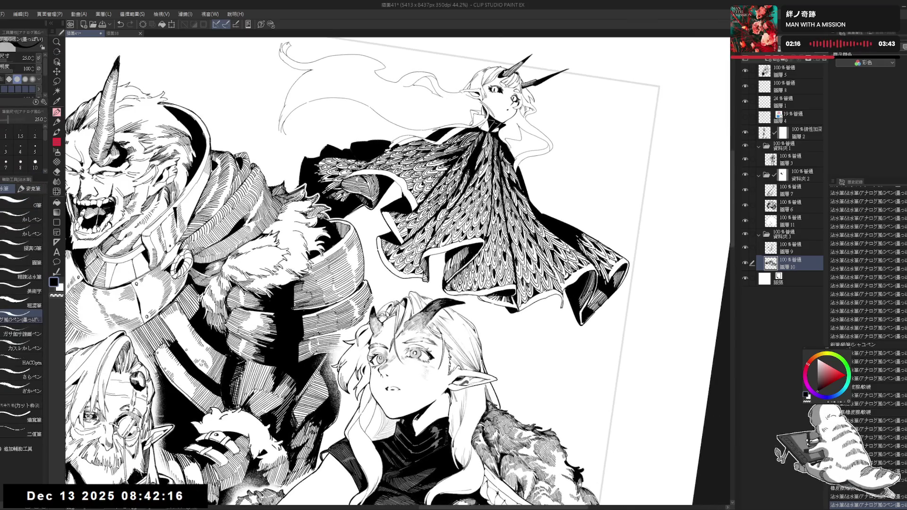
pyautogui.moveTo(539, 245); pyautogui.dragTo(561, 286)
pyautogui.moveTo(538, 246)
pyautogui.mouseDown()
pyautogui.moveTo(563, 302)
pyautogui.moveTo(561, 293)
pyautogui.mouseUp()
pyautogui.hotkey('ctrl', 'z')
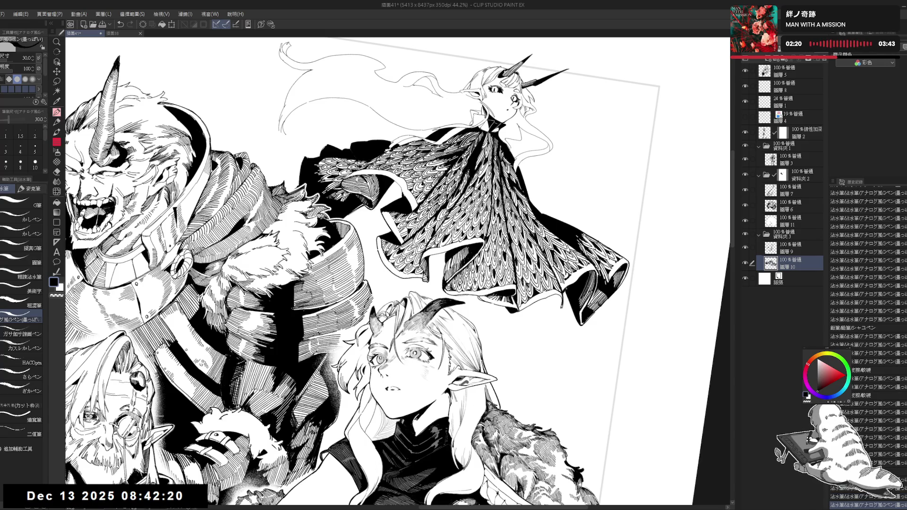
# - Zoom in to 74.1% on the girl's dress and set the inking pen to size 20
pyautogui.scroll(1, 397, 274)
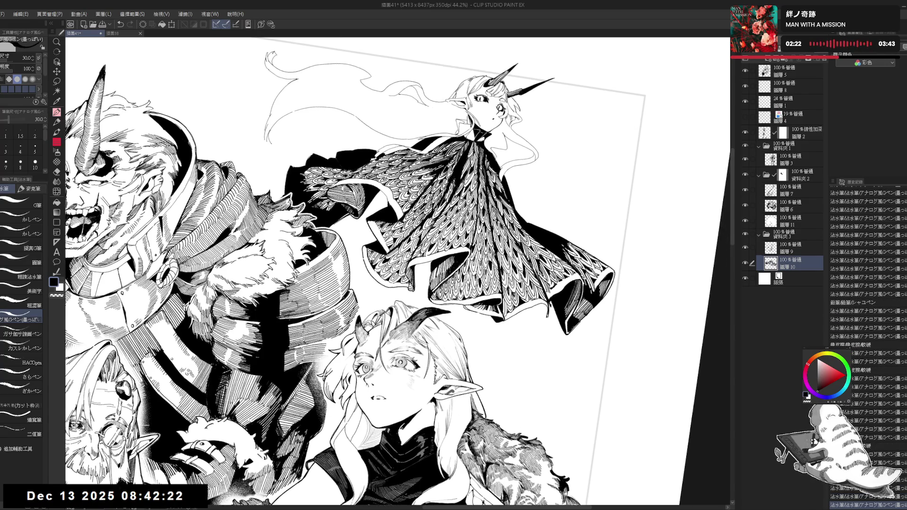
pyautogui.scroll(1, 397, 274)
pyautogui.scroll(1, 397, 274)
pyautogui.scroll(1, 397, 274)
pyautogui.scroll(1, 397, 274)
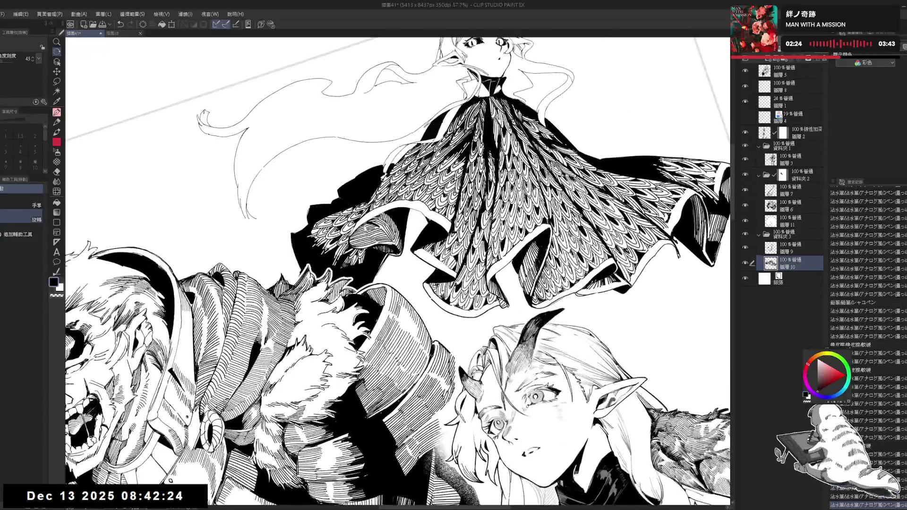
pyautogui.press('[')
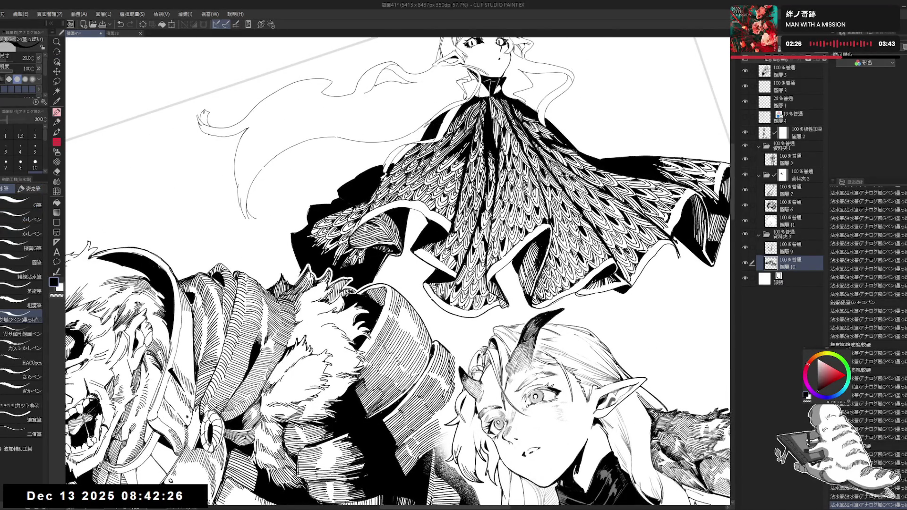
pyautogui.press('[')
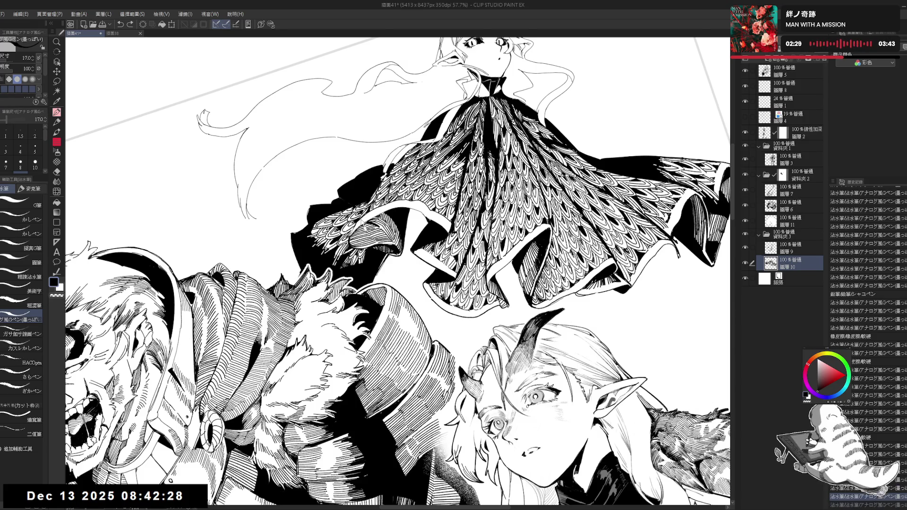
pyautogui.press(']')
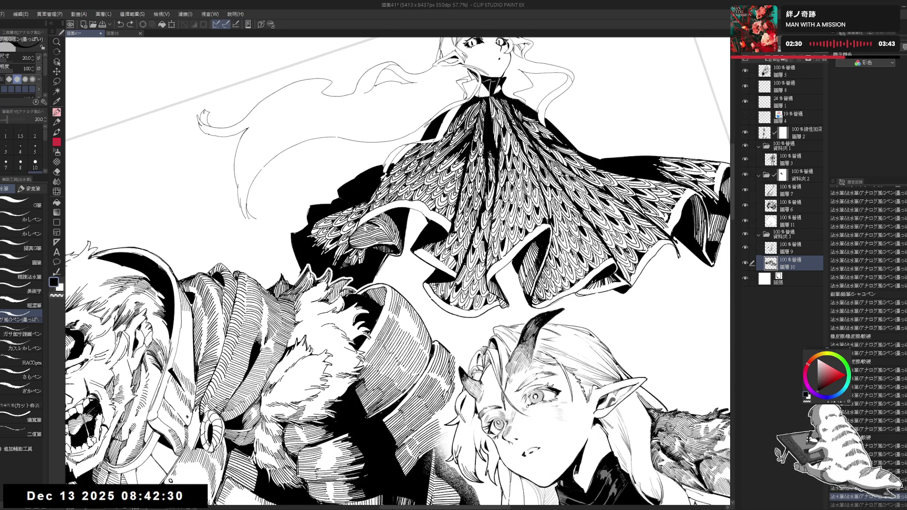
pyautogui.scroll(2, 320, 117)
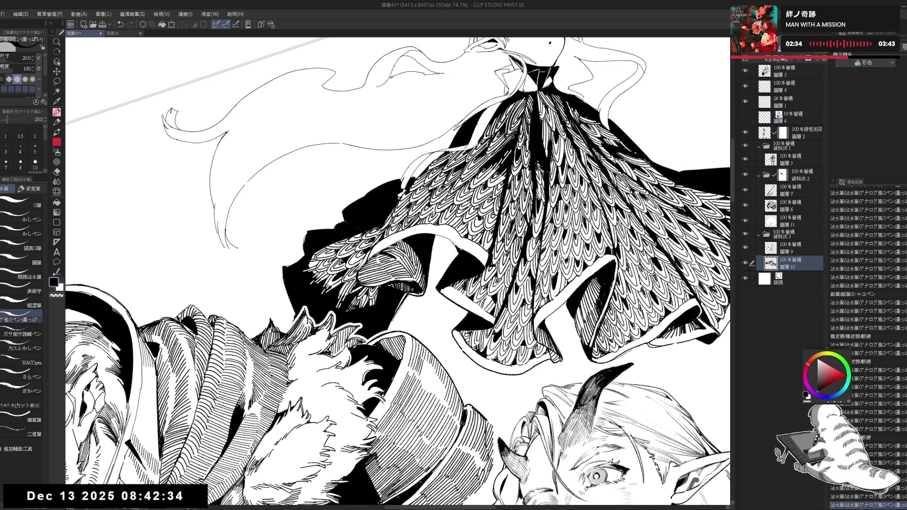
# - Add short ink strokes on the dress and cape, tilting the canvas and redrawing one stroke
pyautogui.moveTo(377, 241); pyautogui.dragTo(378, 253)
pyautogui.moveTo(381, 239)
pyautogui.mouseDown()
pyautogui.moveTo(385, 247)
pyautogui.moveTo(423, 234)
pyautogui.moveTo(359, 156)
pyautogui.mouseUp()
pyautogui.hotkey('ctrl', '@')
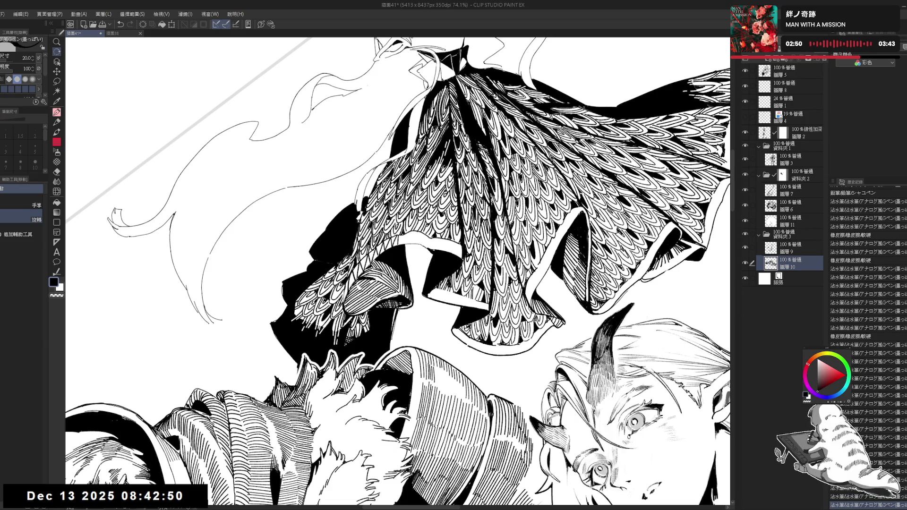
pyautogui.moveTo(425, 236)
pyautogui.mouseDown()
pyautogui.moveTo(368, 322)
pyautogui.moveTo(387, 302)
pyautogui.mouseUp()
pyautogui.press('e')
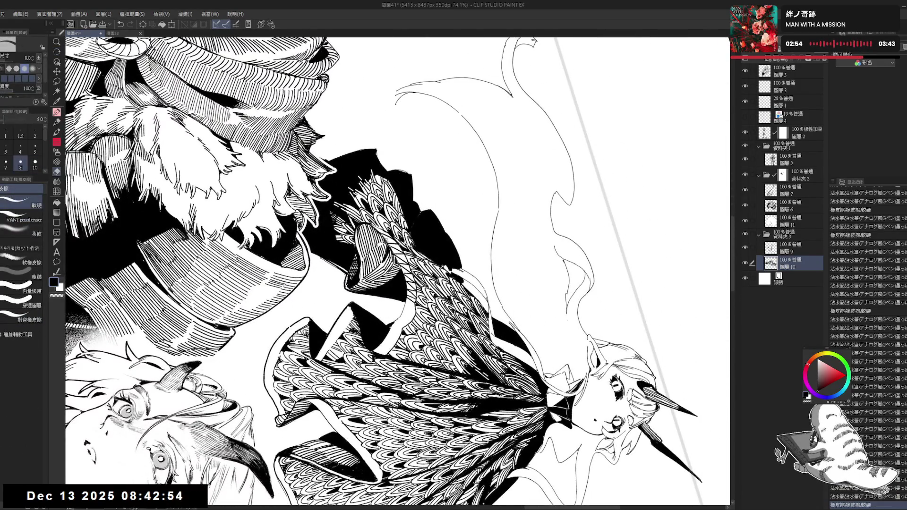
pyautogui.press('p')
pyautogui.moveTo(382, 233); pyautogui.dragTo(399, 262)
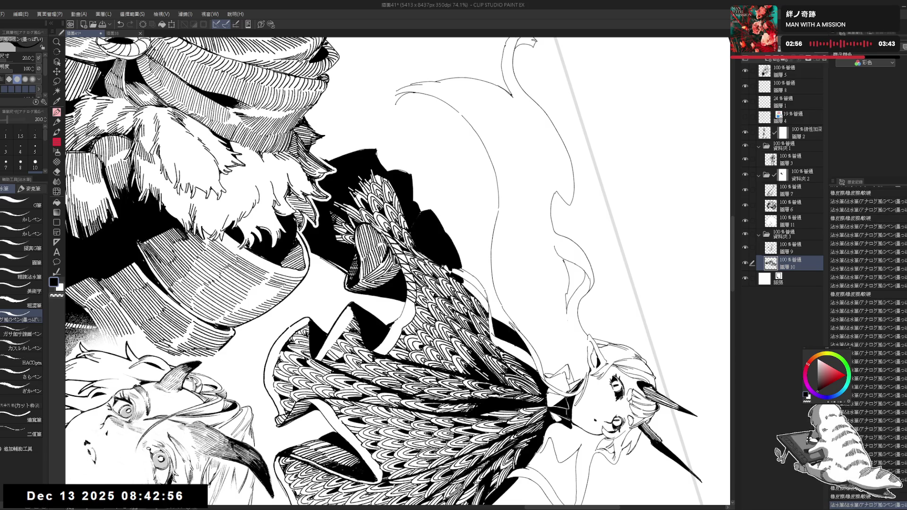
pyautogui.hotkey('ctrl', 'z')
pyautogui.moveTo(381, 233); pyautogui.dragTo(421, 300)
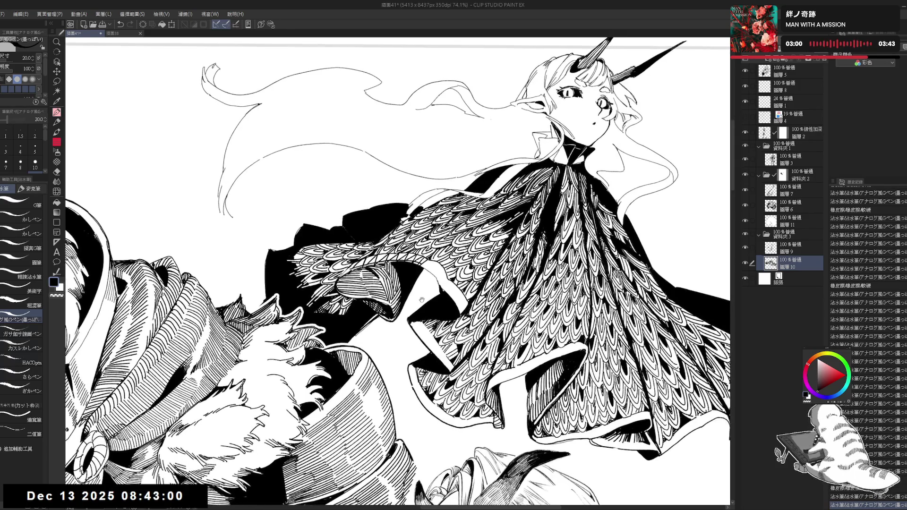
# - Zoom out, tilt the view to add another ink stroke, then reset the rotation upright
pyautogui.hotkey('ctrl', '-')
pyautogui.hotkey('ctrl', '-')
pyautogui.hotkey('ctrl', '-')
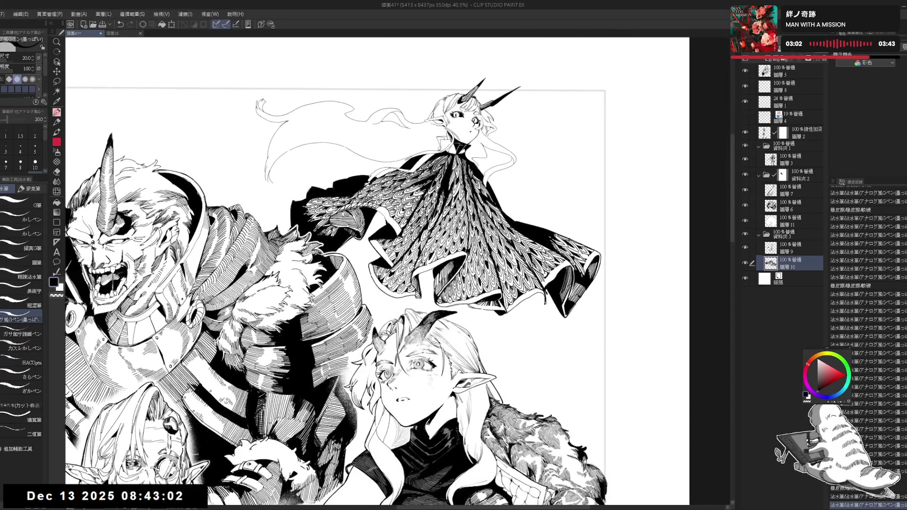
pyautogui.moveTo(425, 189); pyautogui.dragTo(378, 151)
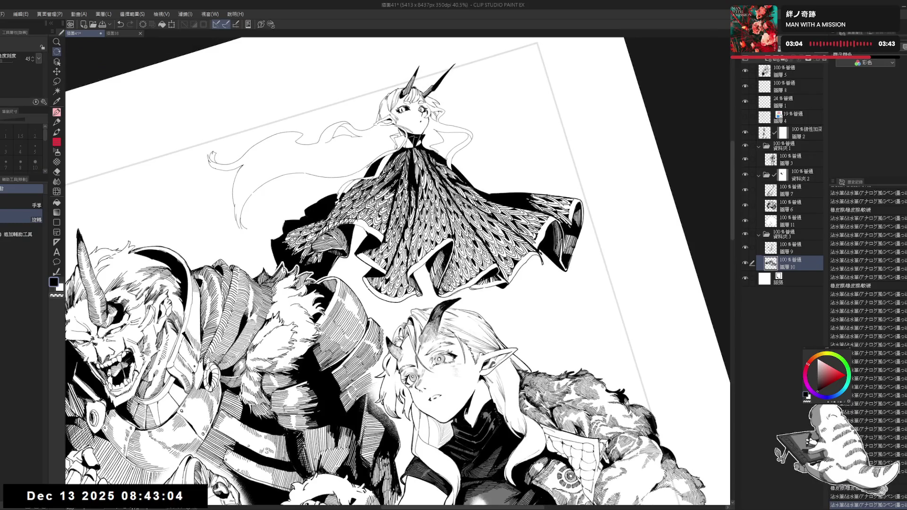
pyautogui.moveTo(407, 282); pyautogui.dragTo(410, 287)
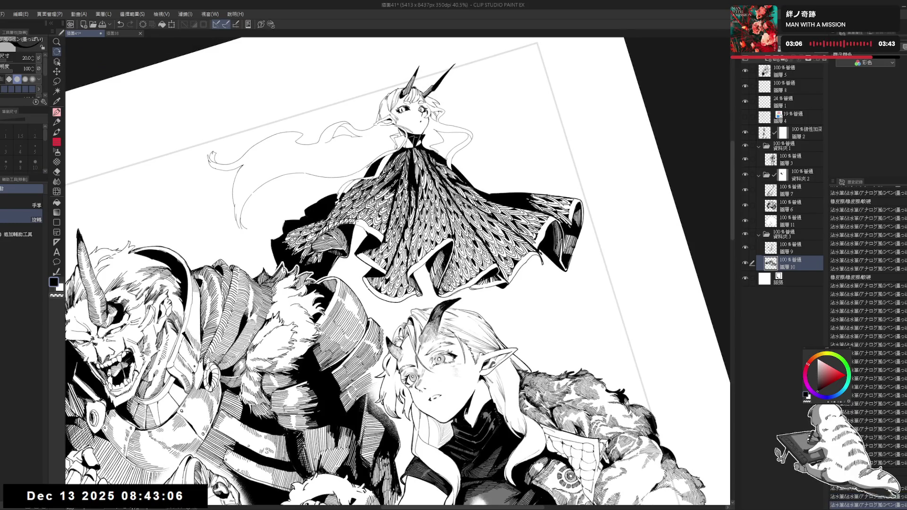
pyautogui.moveTo(176, 491); pyautogui.dragTo(182, 499)
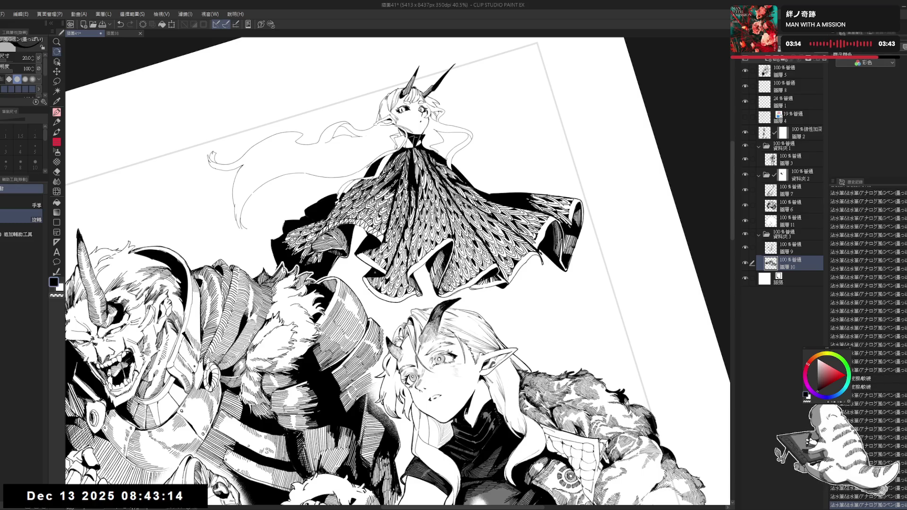
pyautogui.moveTo(425, 236); pyautogui.dragTo(473, 188)
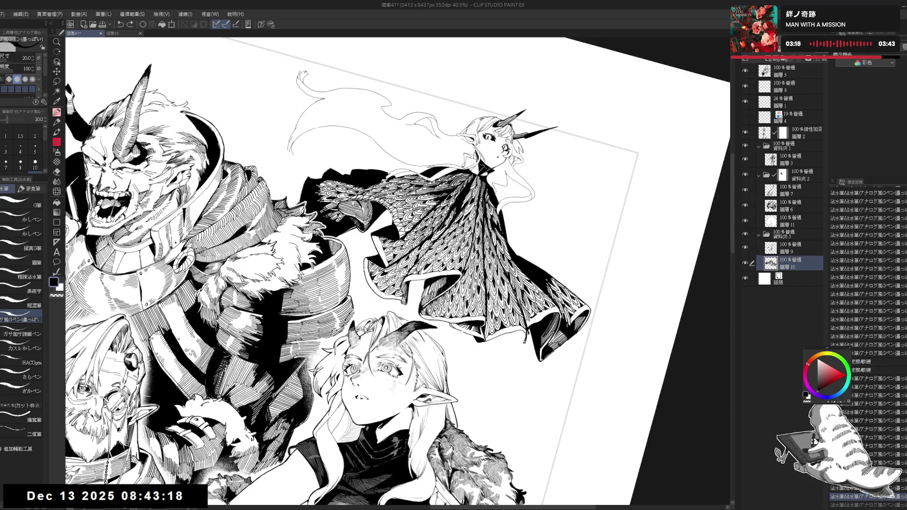
pyautogui.hotkey('ctrl', 'alt', 'r')
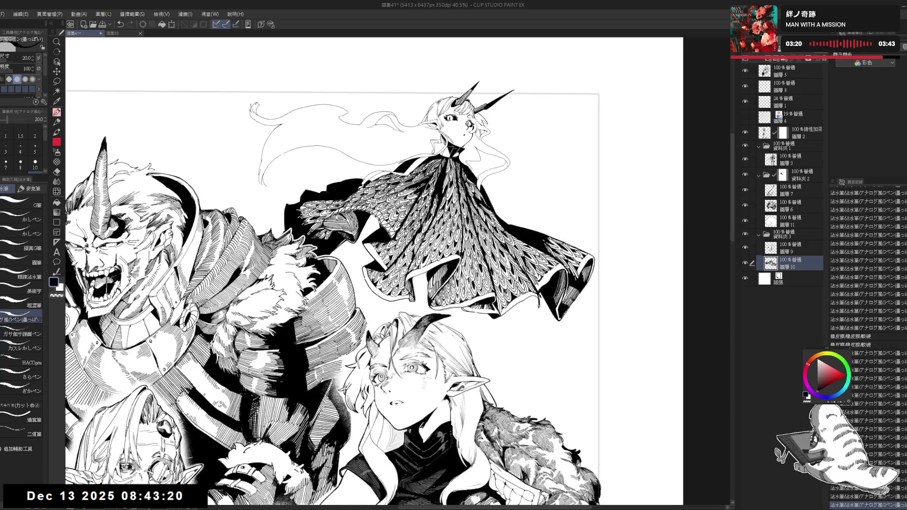
# - Zoom out and mirror the canvas horizontally to check the four-character composition
pyautogui.hotkey('ctrl', '-')
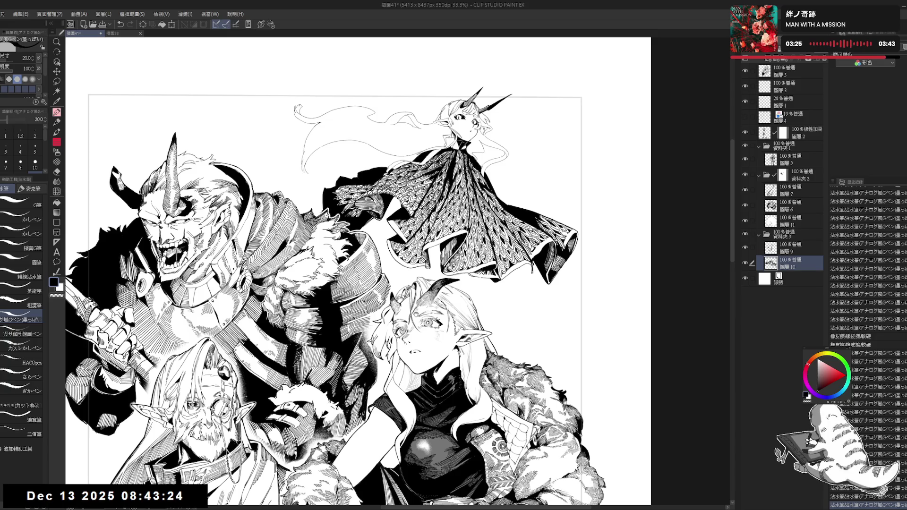
pyautogui.press('h')
pyautogui.press('h')
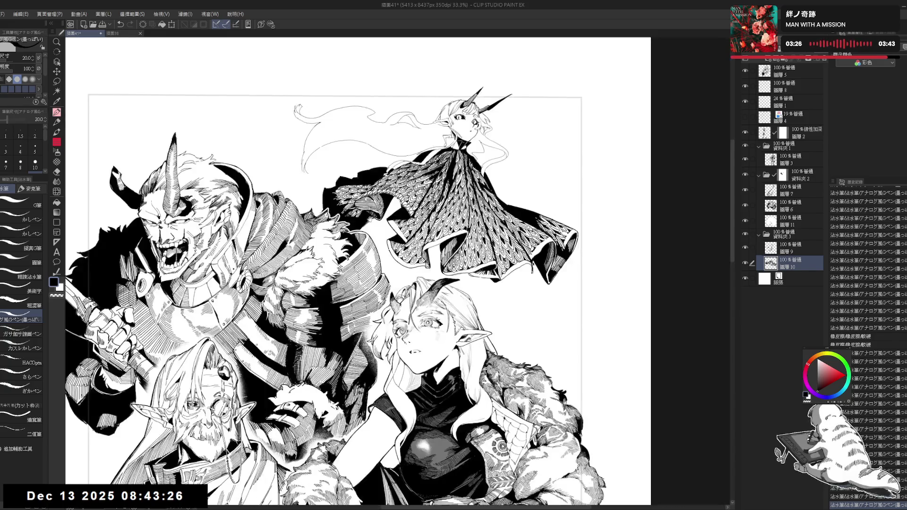
pyautogui.scroll(-1, 357, 272)
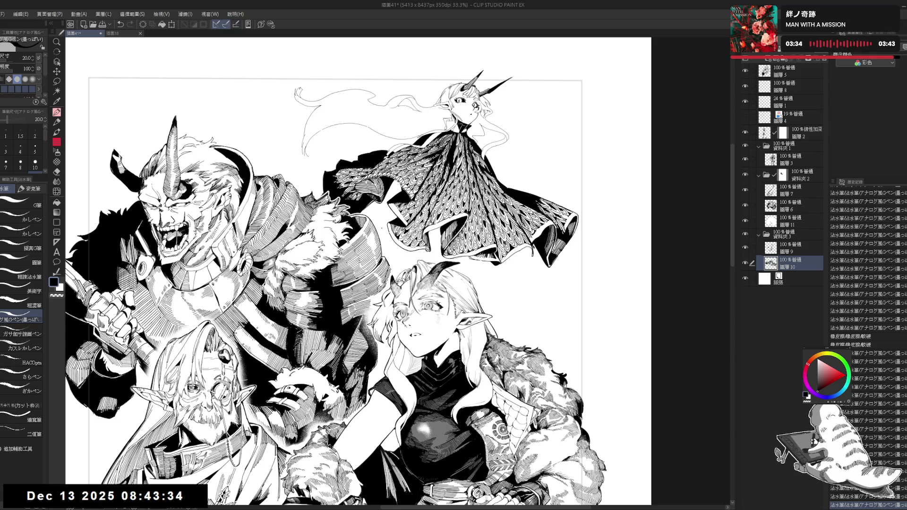
# - Rotate the view and add small ink strokes along the floating girl's cape
pyautogui.moveTo(378, 236); pyautogui.dragTo(425, 284)
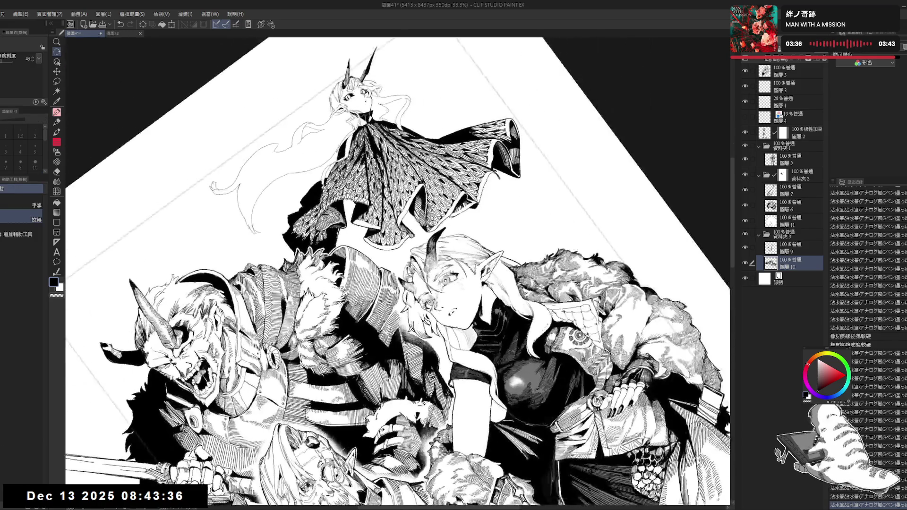
pyautogui.moveTo(354, 222); pyautogui.dragTo(362, 229)
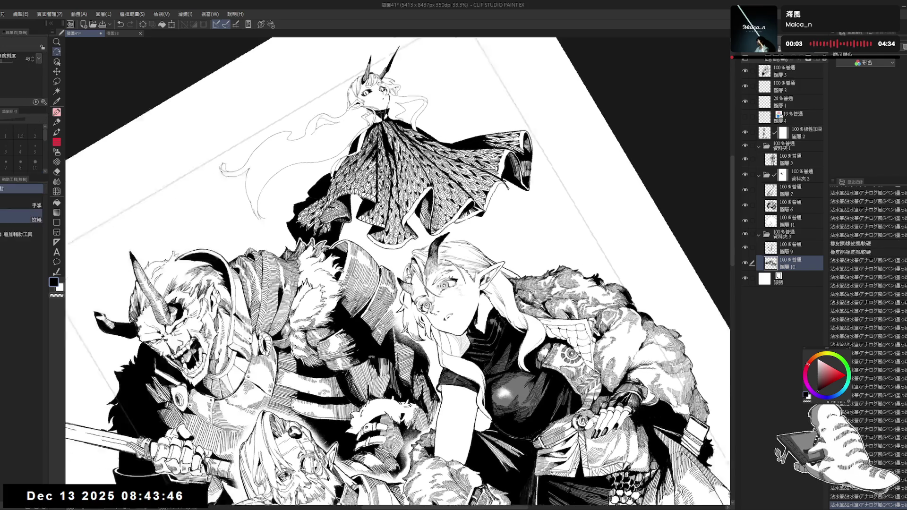
pyautogui.moveTo(397, 269); pyautogui.dragTo(331, 189)
pyautogui.moveTo(420, 207); pyautogui.dragTo(429, 233)
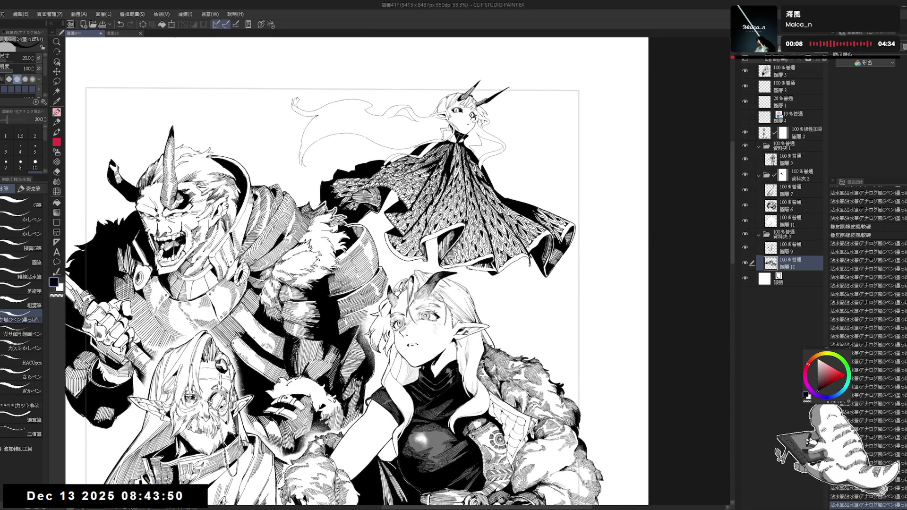
pyautogui.scroll(2, 397, 269)
pyautogui.moveTo(467, 208); pyautogui.dragTo(482, 232)
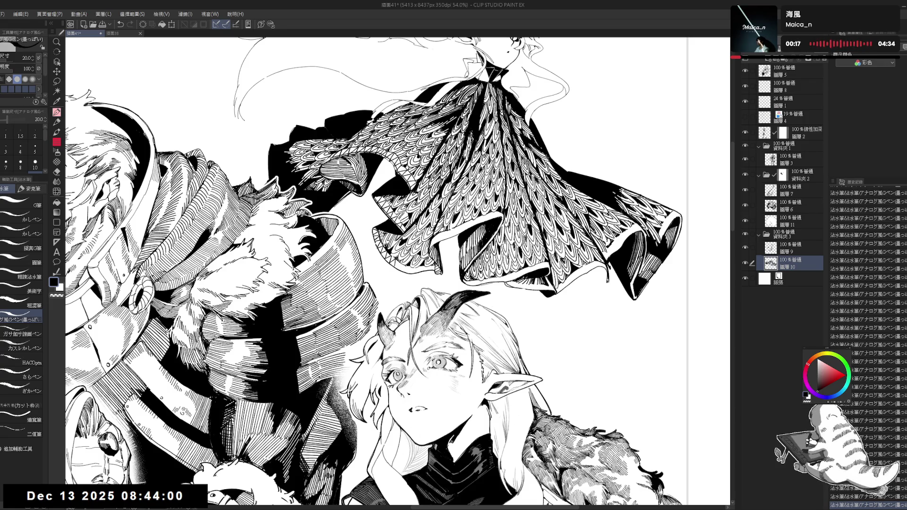
# - Rotate to inspect the girl's face, then reset upright, zoom out to 33.3% and pan the page up
pyautogui.hscroll(1, 375, 273)
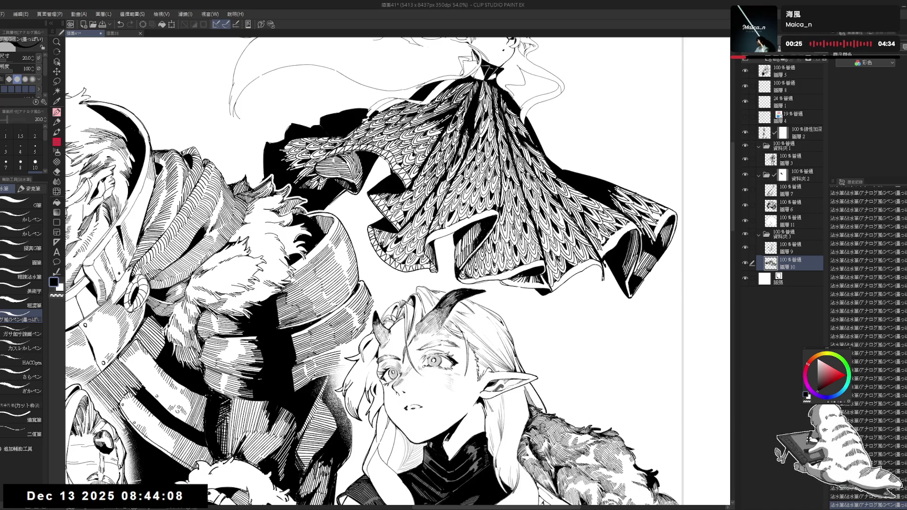
pyautogui.press('^')
pyautogui.press('^')
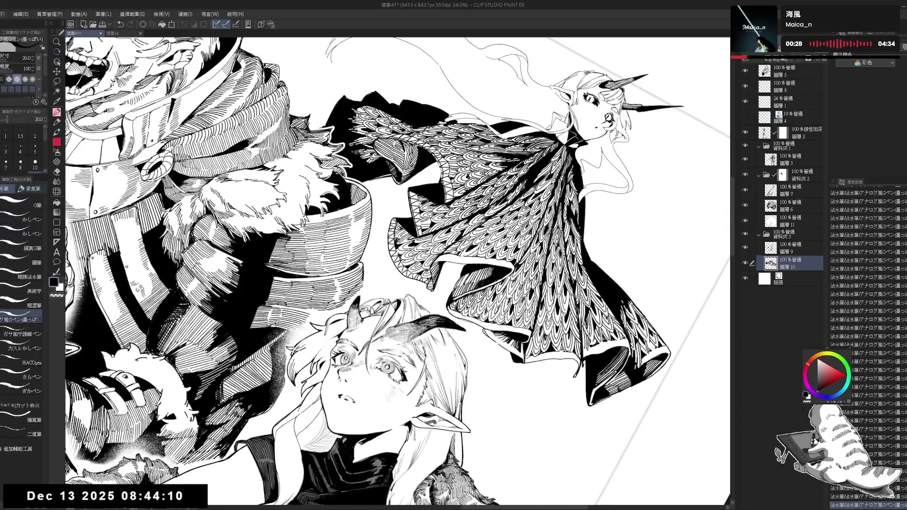
pyautogui.press('-')
pyautogui.press('-')
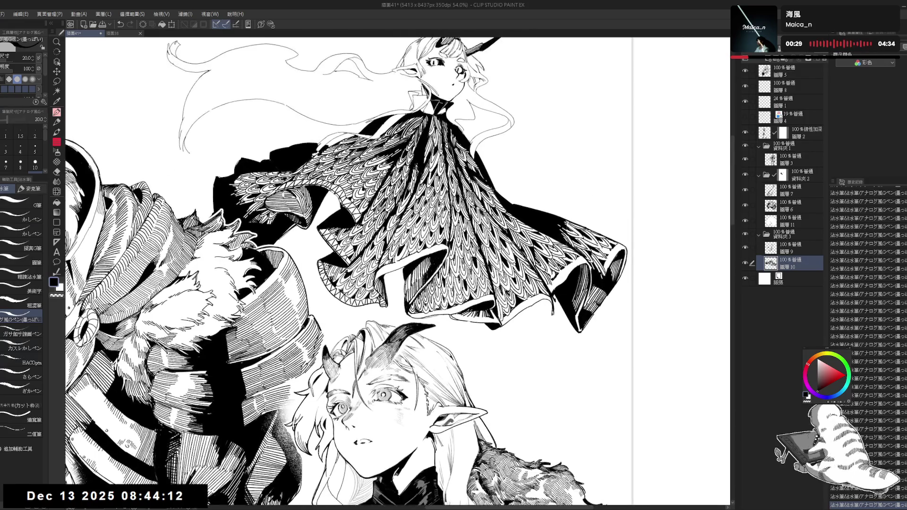
pyautogui.hotkey('ctrl', '-')
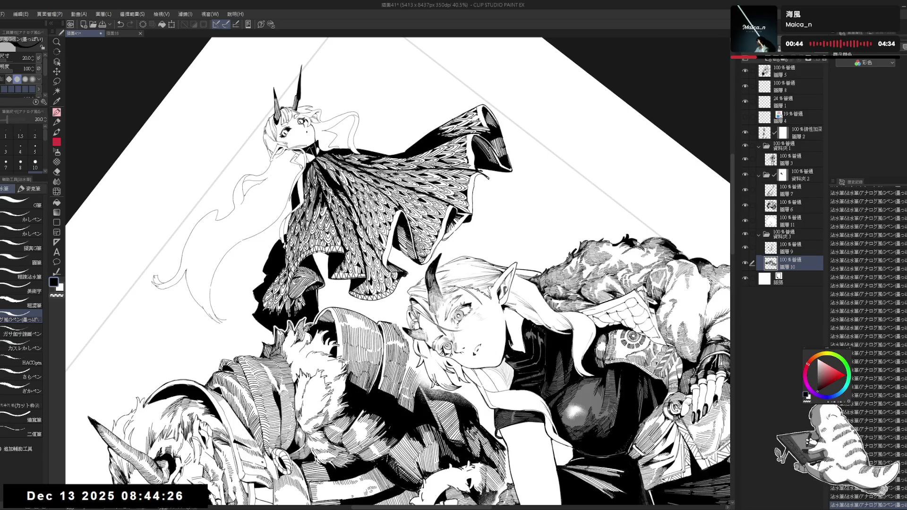
pyautogui.hotkey('ctrl', '@')
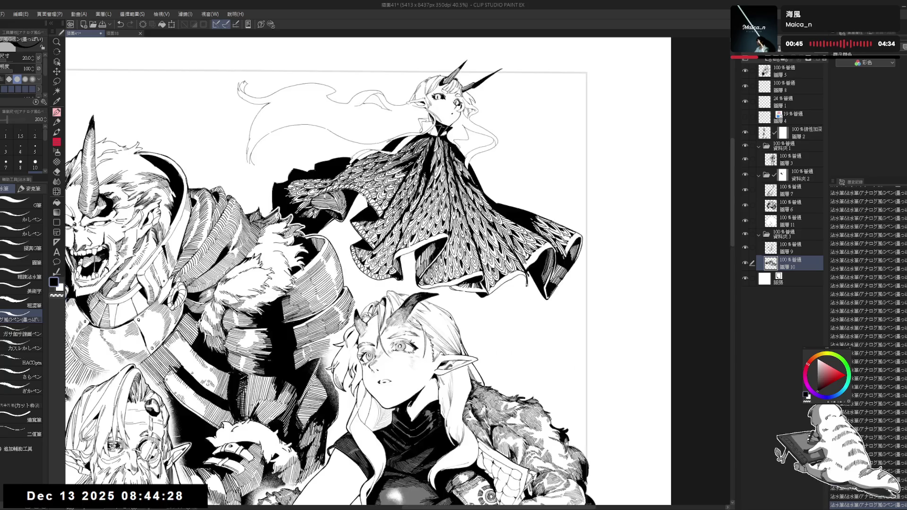
pyautogui.hotkey('ctrl', '-')
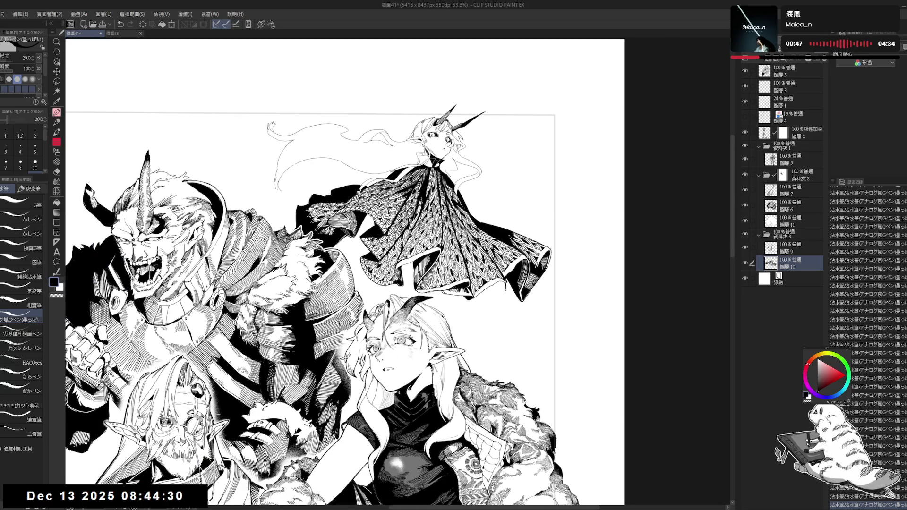
pyautogui.moveTo(345, 272); pyautogui.dragTo(338, 260)
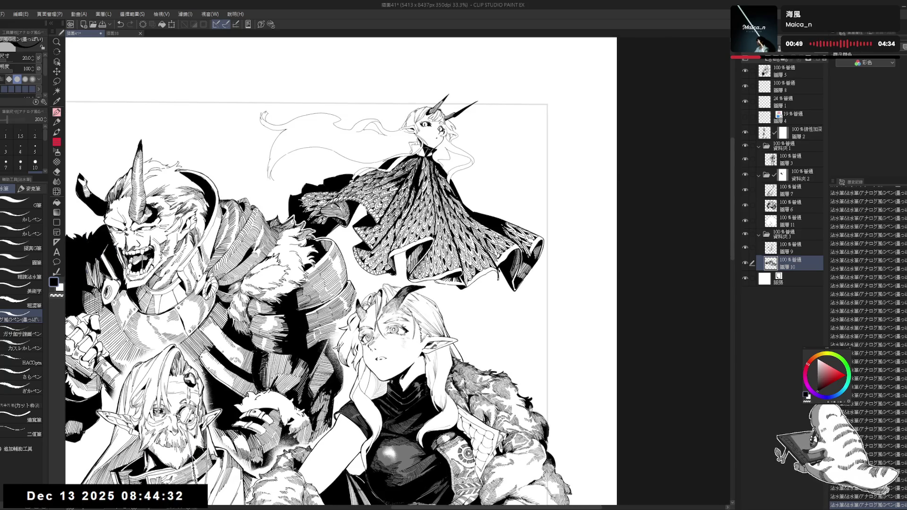
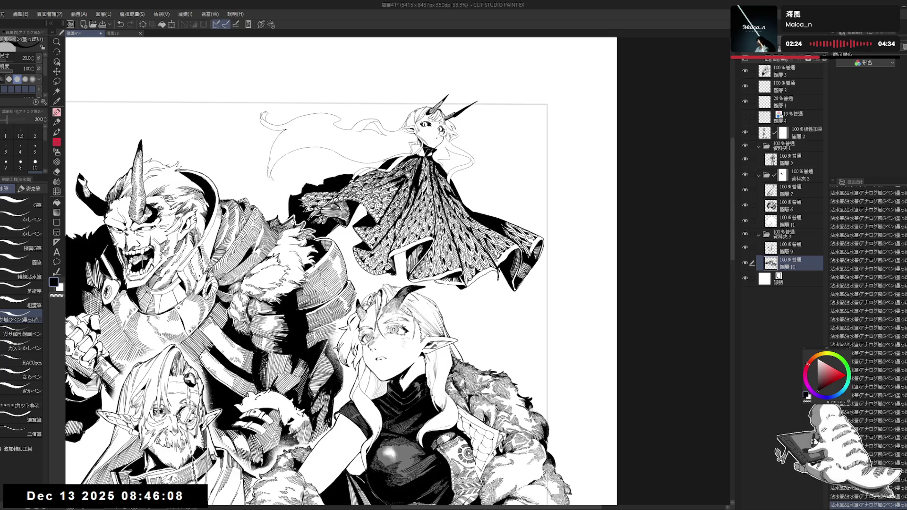
# - Rotate the canvas view back upright and pan over the scale-patterned cape
pyautogui.scroll(1, 434, 227)
pyautogui.scroll(1, 434, 227)
pyautogui.press('r')
pyautogui.scroll(2, 397, 269)
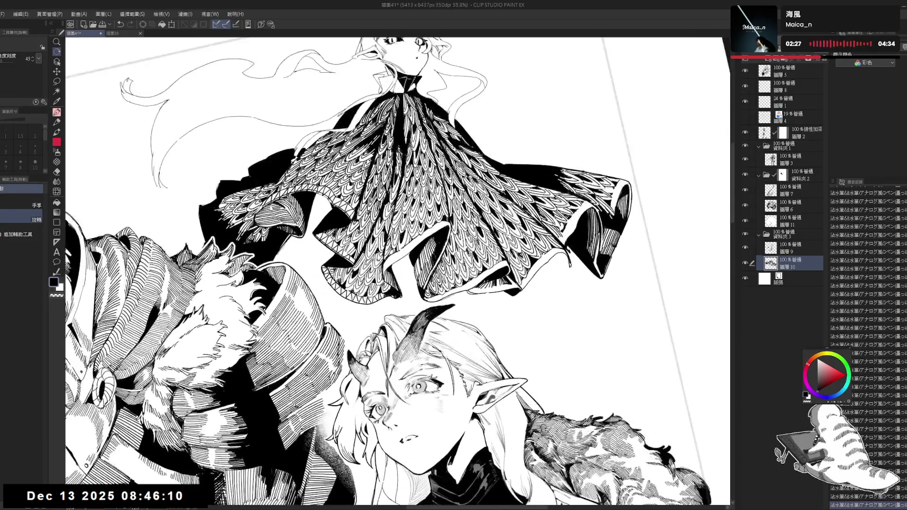
pyautogui.moveTo(397, 269); pyautogui.dragTo(425, 265)
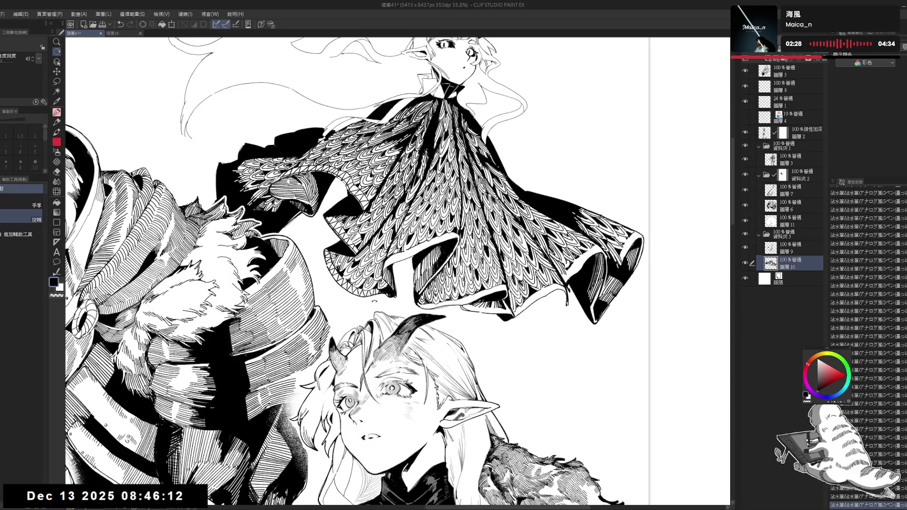
pyautogui.moveTo(437, 206); pyautogui.dragTo(437, 213)
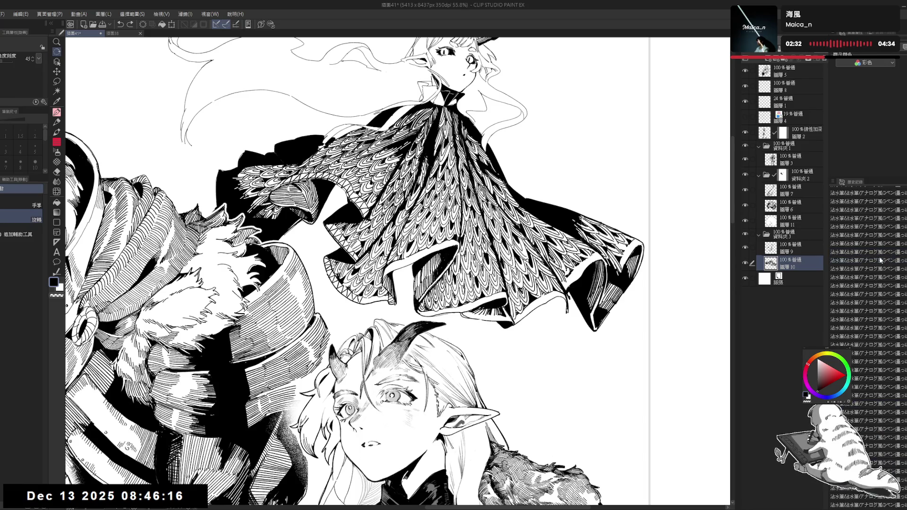
pyautogui.scroll(-3, 869, 260)
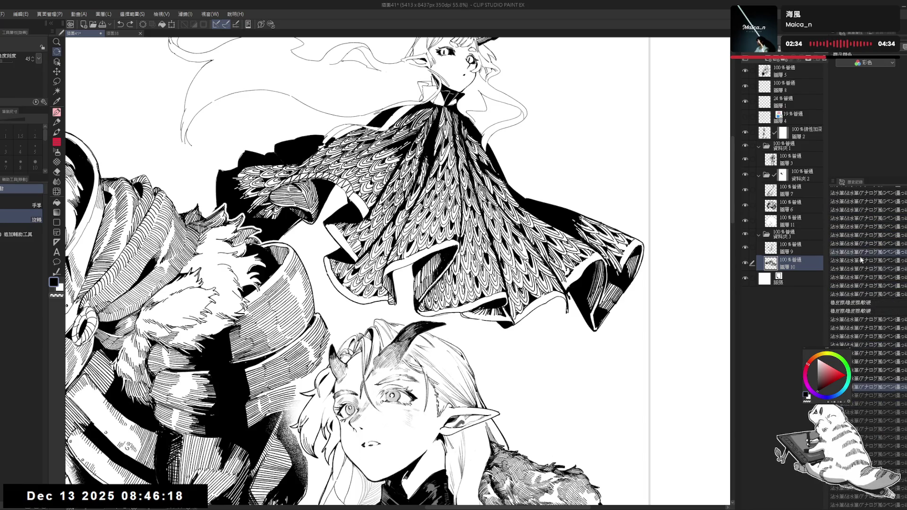
# - Step through the History panel and settle on the earlier pen stroke
pyautogui.click(865, 211)
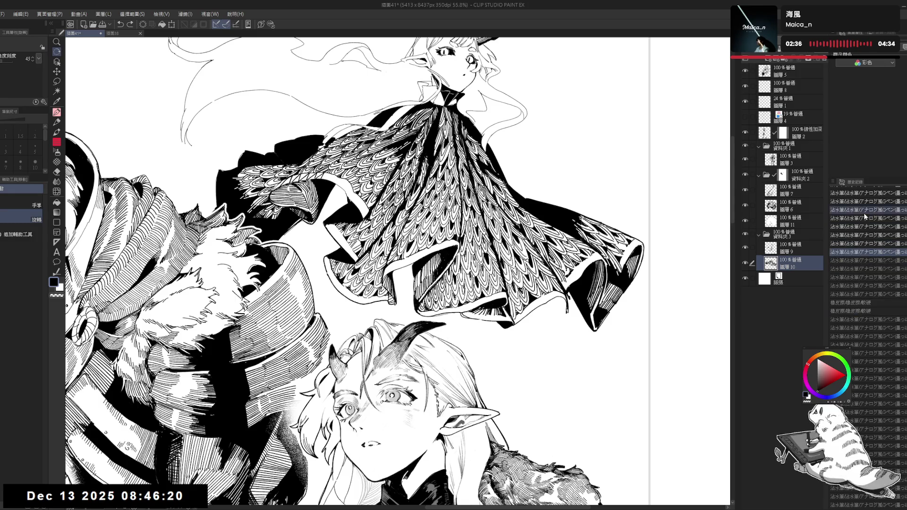
pyautogui.scroll(4, 865, 217)
pyautogui.click(866, 201)
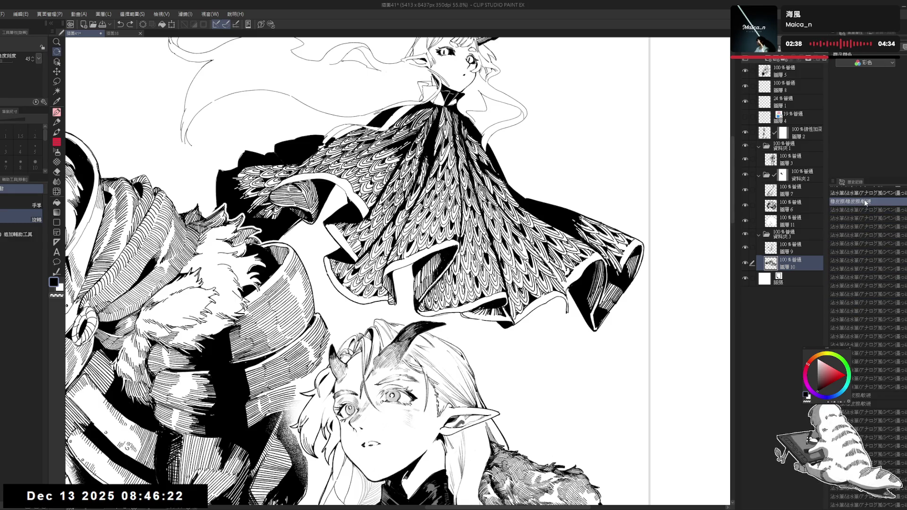
pyautogui.click(874, 226)
pyautogui.click(870, 252)
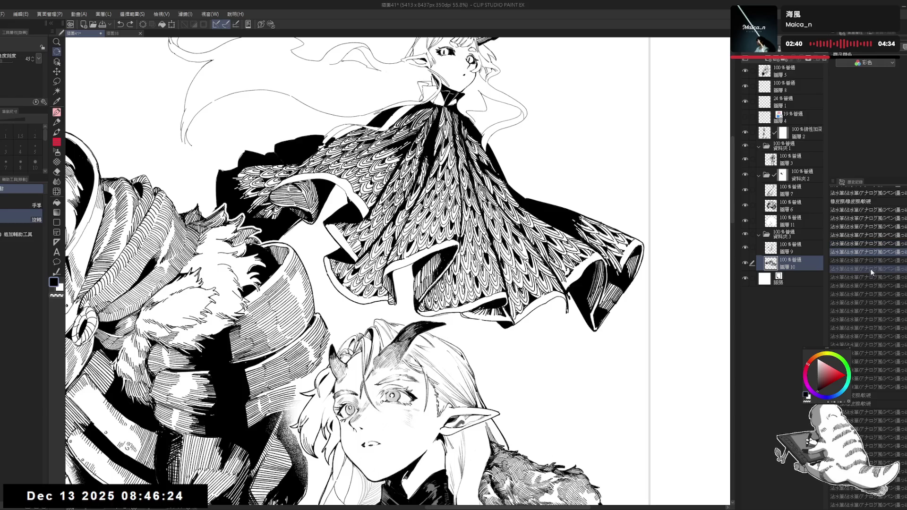
pyautogui.click(870, 287)
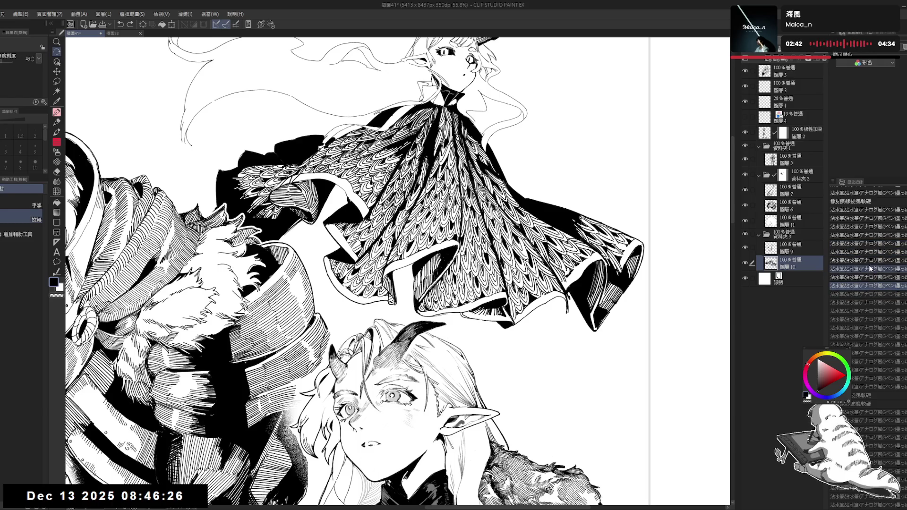
pyautogui.click(869, 252)
pyautogui.scroll(-2, 508, 323)
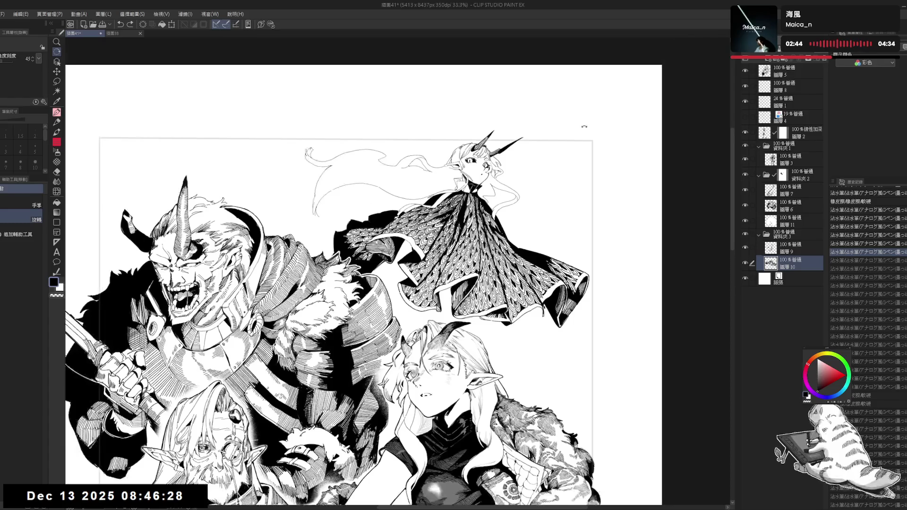
# - Erase the cape edge's stray mark with a size 70 eraser, touch it up, then select layer 圖層9
pyautogui.press('p')
pyautogui.scroll(2, 656, 355)
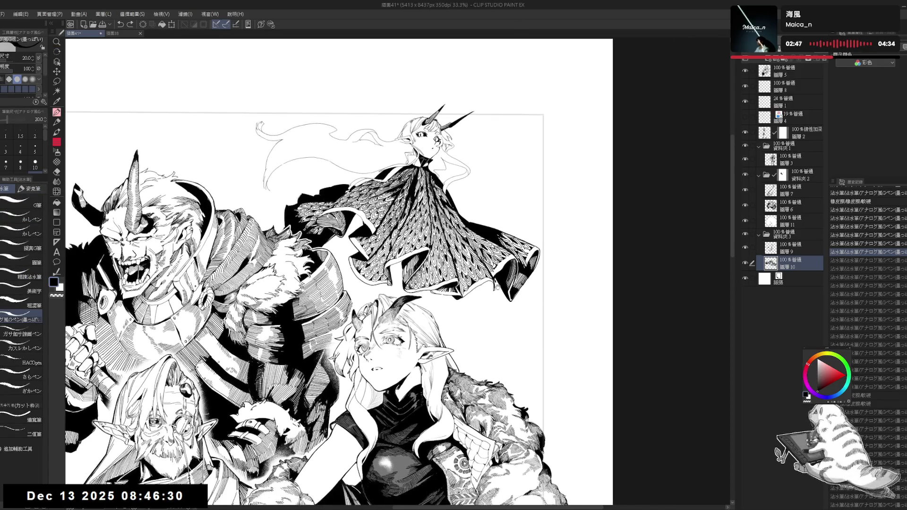
pyautogui.press('e')
pyautogui.click(499, 285)
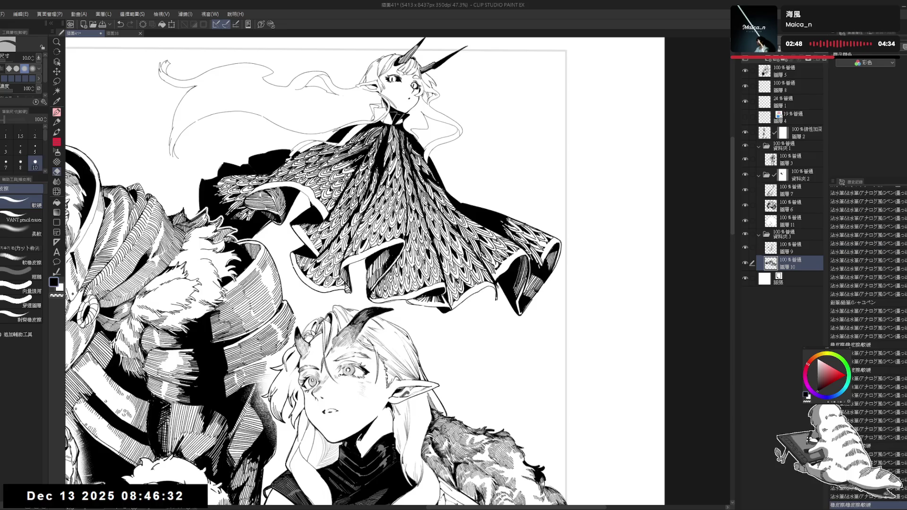
pyautogui.click(498, 285)
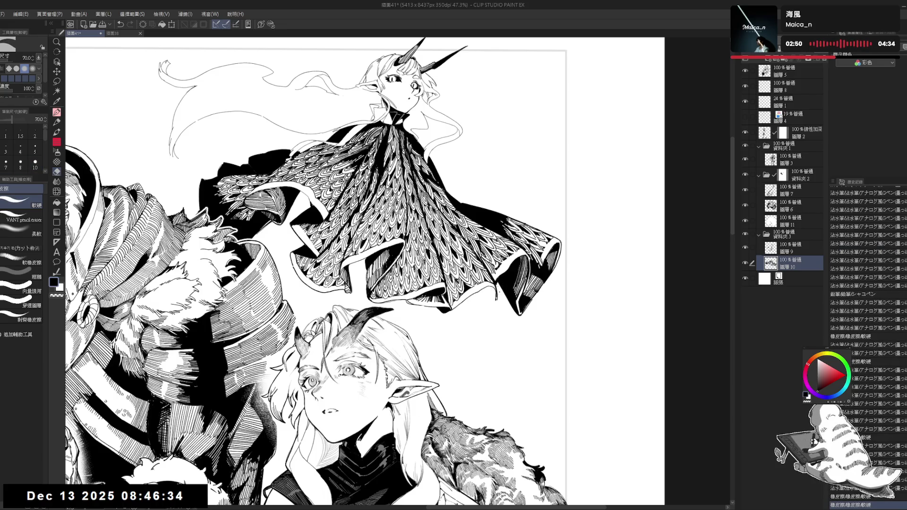
pyautogui.click(496, 301)
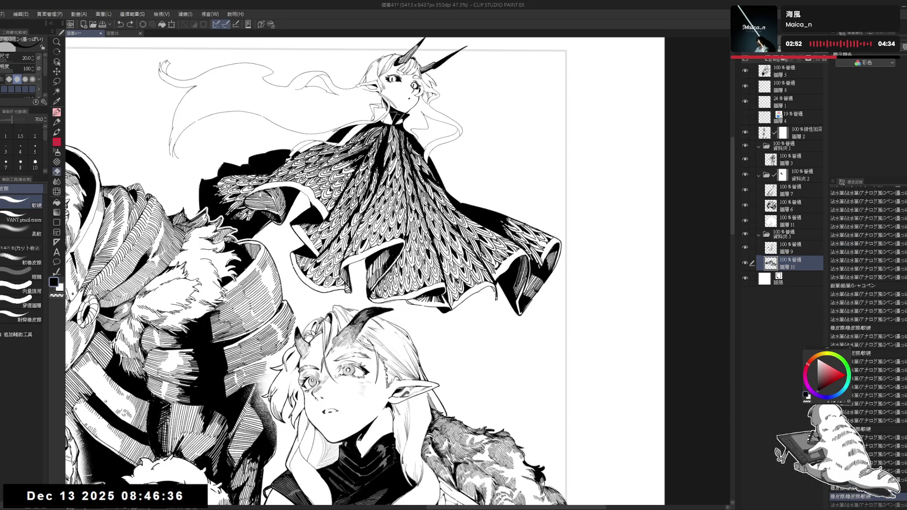
pyautogui.hotkey('alt', ']')
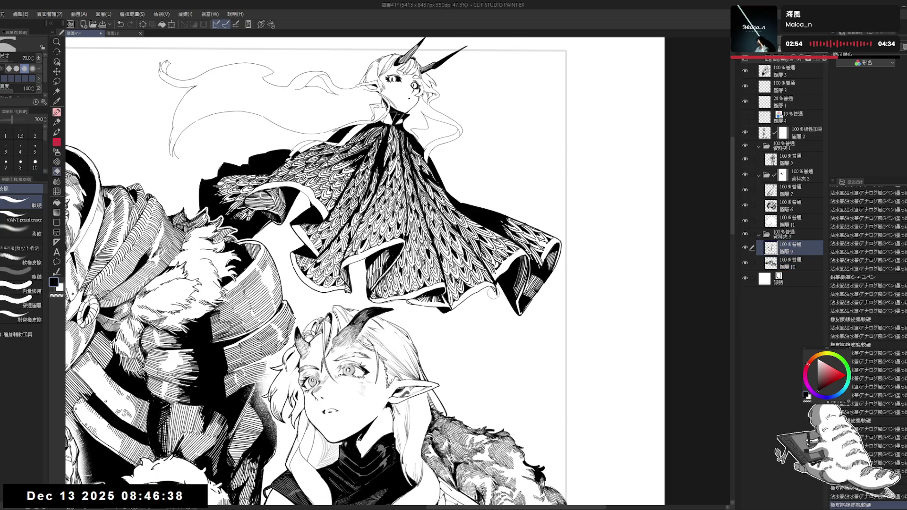
# - On layer 圖層9, add a tiny ink mark on the cape hem and erase the area below it
pyautogui.click(499, 307)
pyautogui.press('p')
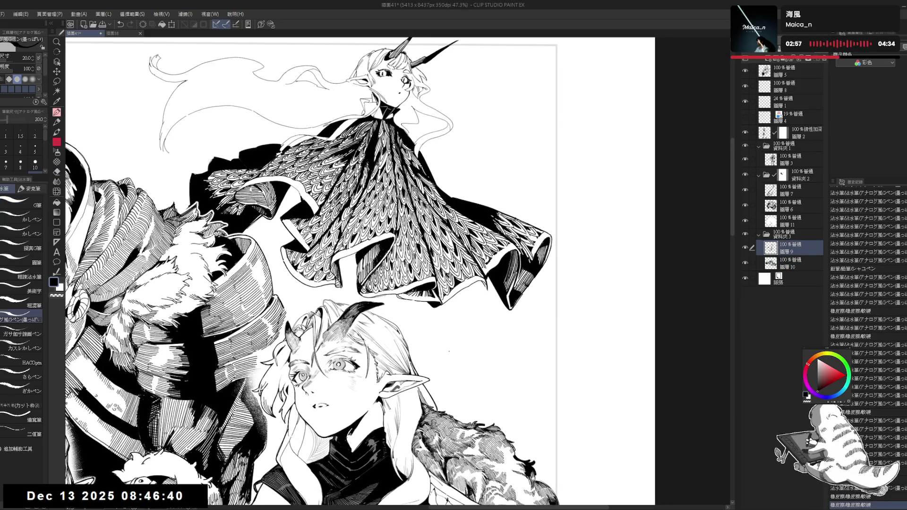
pyautogui.hotkey('ctrl', 'z')
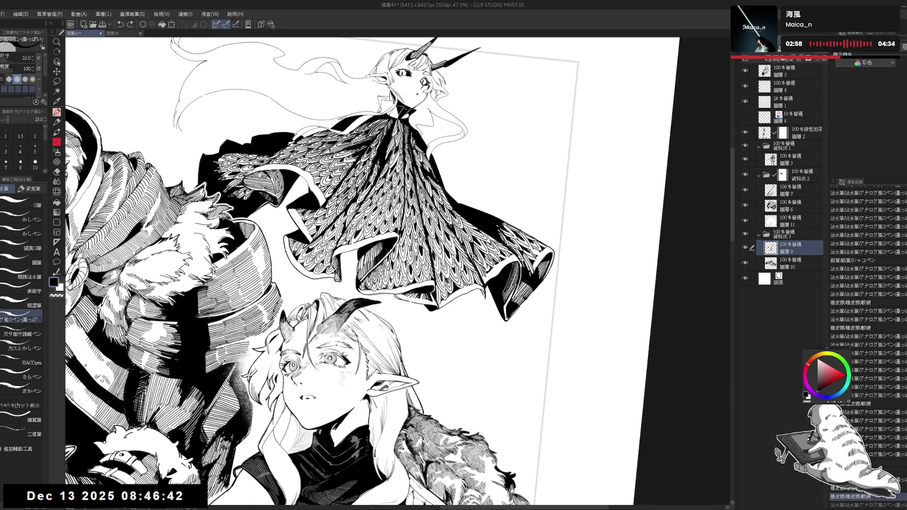
pyautogui.click(480, 319)
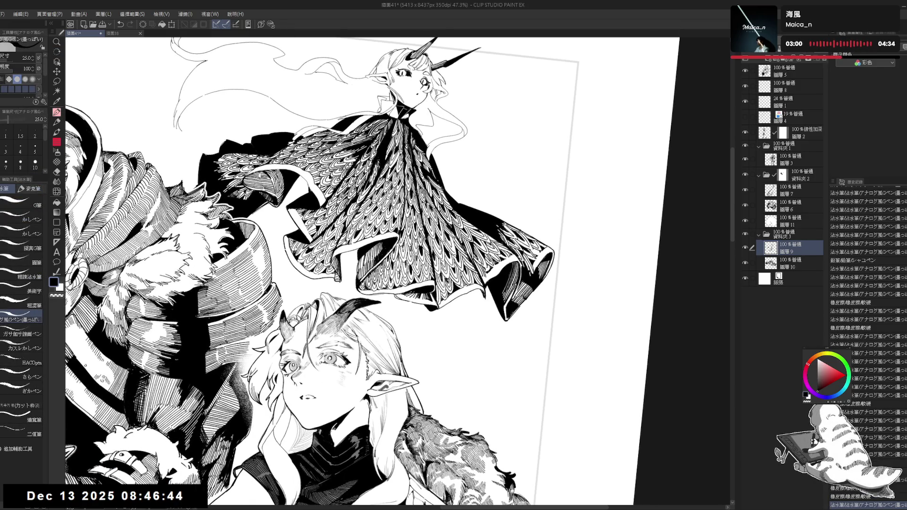
pyautogui.hotkey('ctrl', '@')
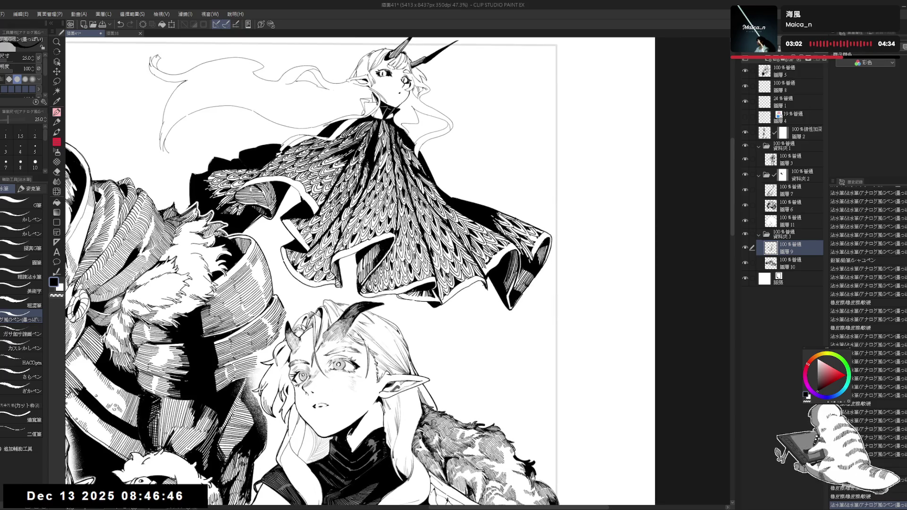
pyautogui.moveTo(476, 280); pyautogui.dragTo(491, 295)
pyautogui.moveTo(478, 281); pyautogui.dragTo(489, 295)
pyautogui.moveTo(478, 283); pyautogui.dragTo(496, 295)
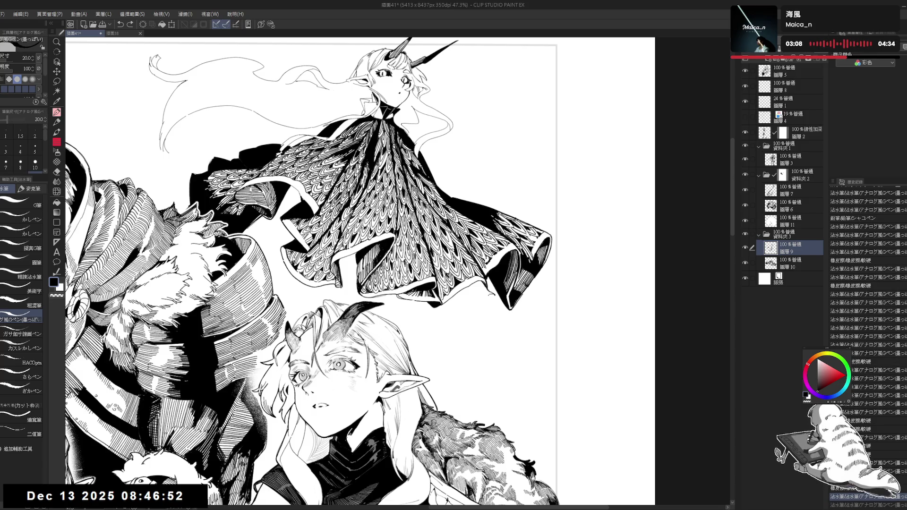
# - Ink short strokes along the cape hem, erase stray line marks, and reduce brush size to 170
pyautogui.hotkey('ctrl', 'y')
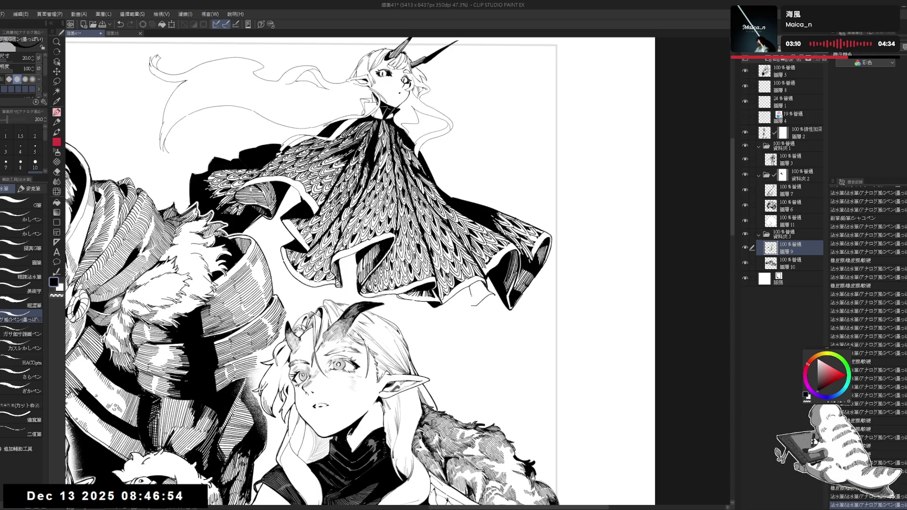
pyautogui.moveTo(472, 304); pyautogui.dragTo(491, 295)
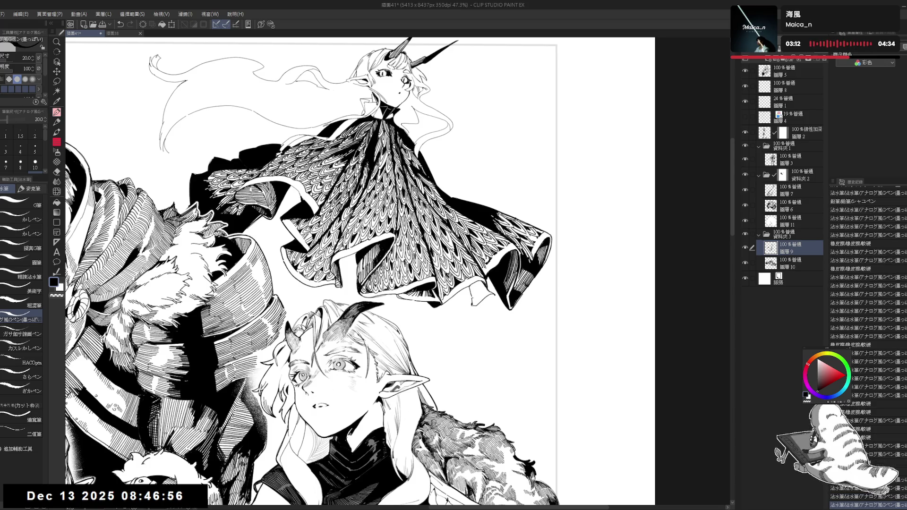
pyautogui.moveTo(471, 303); pyautogui.dragTo(478, 305)
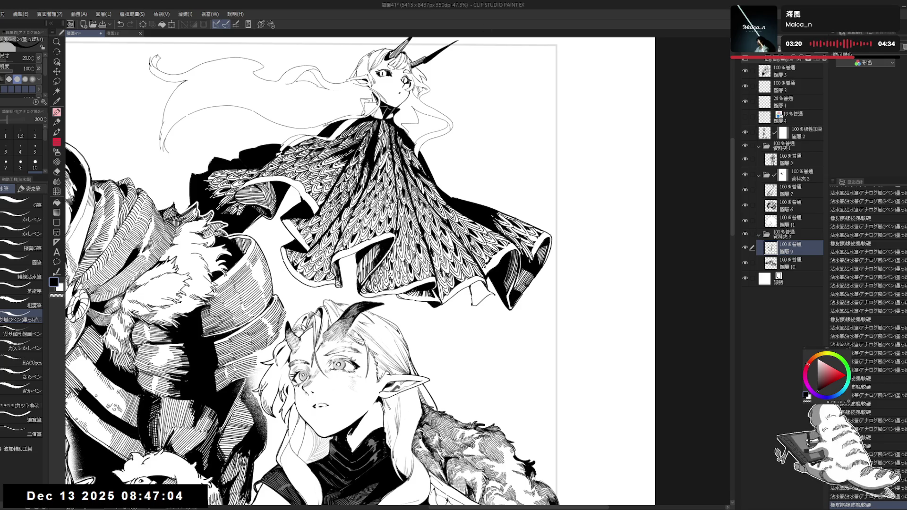
pyautogui.moveTo(312, 274); pyautogui.dragTo(306, 264)
pyautogui.moveTo(460, 289)
pyautogui.mouseDown()
pyautogui.moveTo(475, 300)
pyautogui.moveTo(467, 281)
pyautogui.mouseUp()
pyautogui.moveTo(441, 334); pyautogui.dragTo(440, 328)
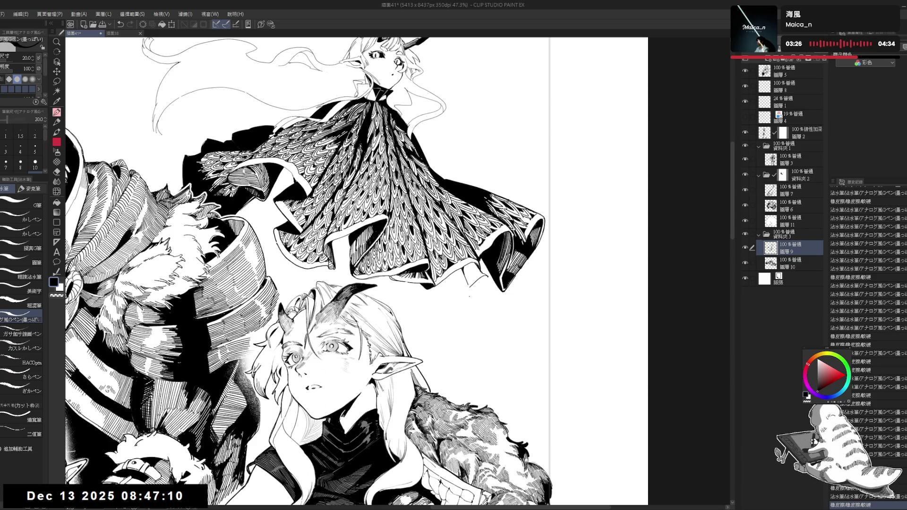
pyautogui.press('[')
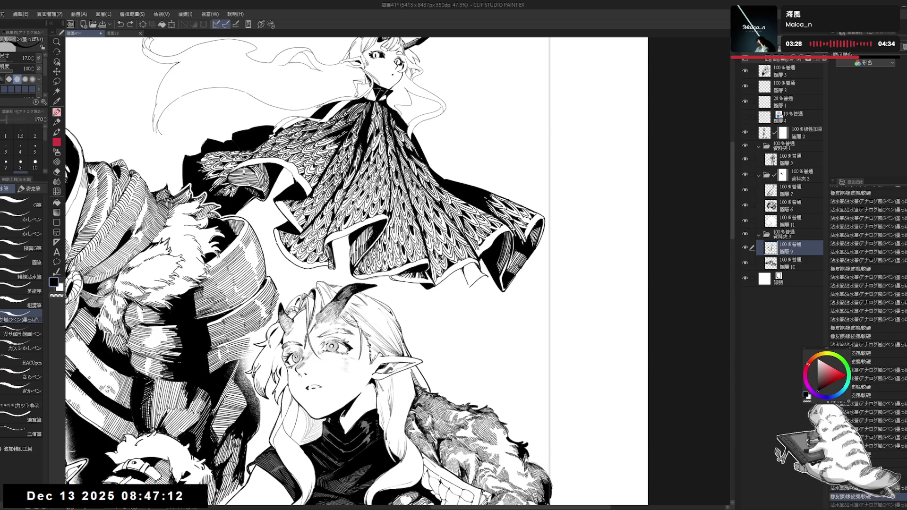
pyautogui.moveTo(466, 283)
pyautogui.mouseDown()
pyautogui.moveTo(457, 293)
pyautogui.moveTo(470, 290)
pyautogui.mouseUp()
# - Redo the hem stroke, dot ink onto the dress hem and link the hem line
pyautogui.hotkey('ctrl', 'z')
pyautogui.hotkey('ctrl', 'z')
pyautogui.press('e')
pyautogui.press('p')
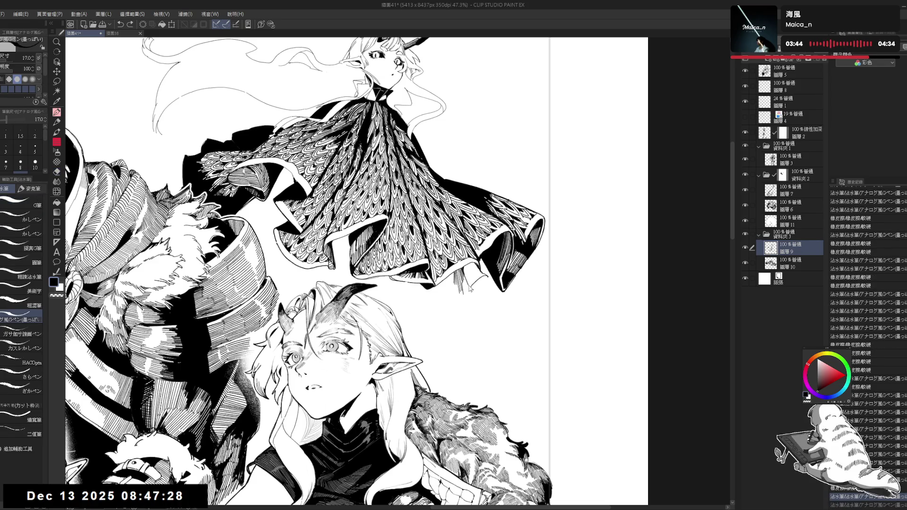
pyautogui.hotkey('ctrl', 'y')
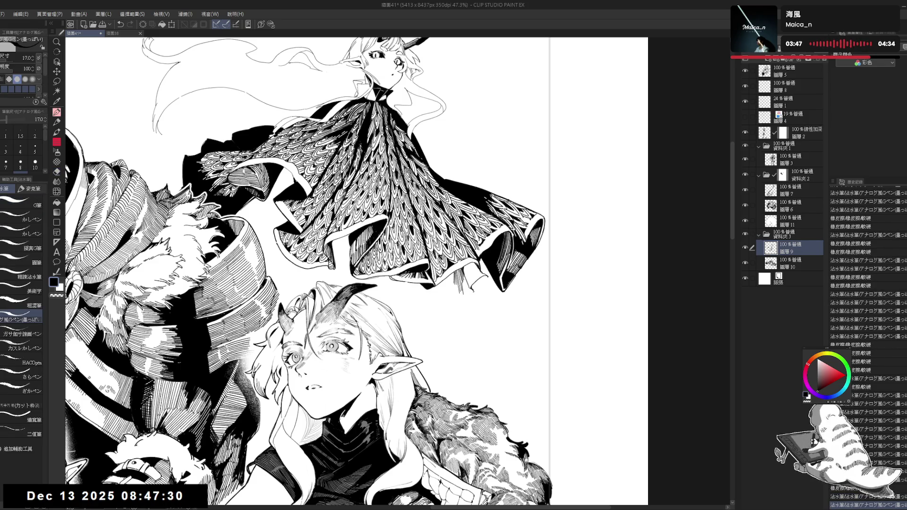
pyautogui.moveTo(465, 296); pyautogui.dragTo(462, 305)
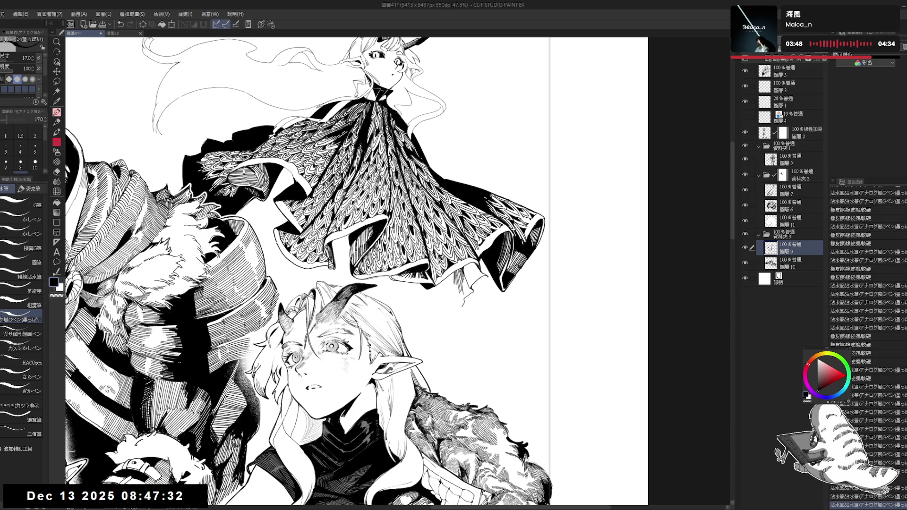
pyautogui.click(440, 309)
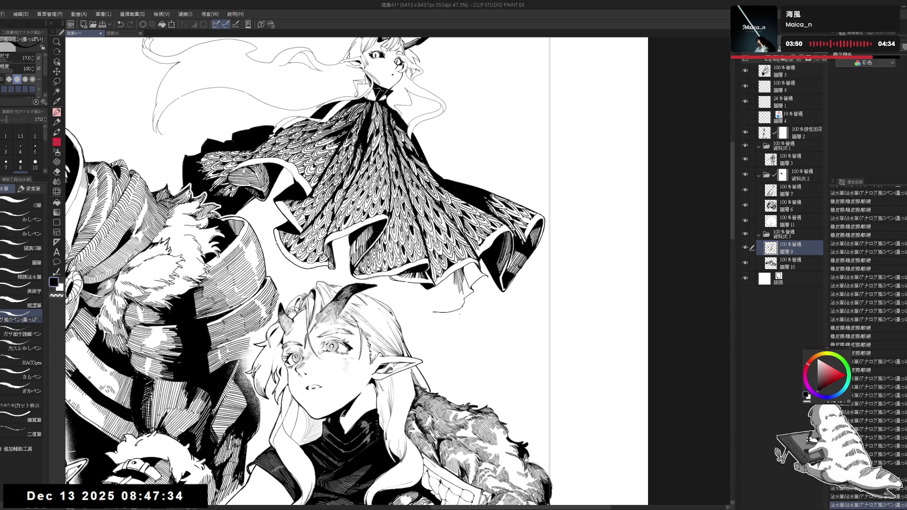
pyautogui.moveTo(453, 311); pyautogui.dragTo(461, 307)
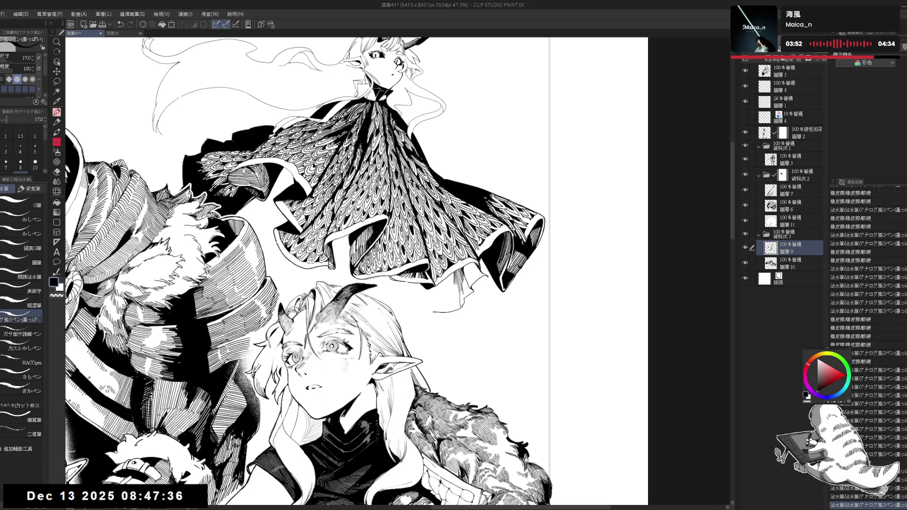
pyautogui.moveTo(462, 292); pyautogui.dragTo(462, 305)
# - Add small dark ink strokes along the hem, then pull back to see the whole group
pyautogui.moveTo(359, 264); pyautogui.dragTo(331, 293)
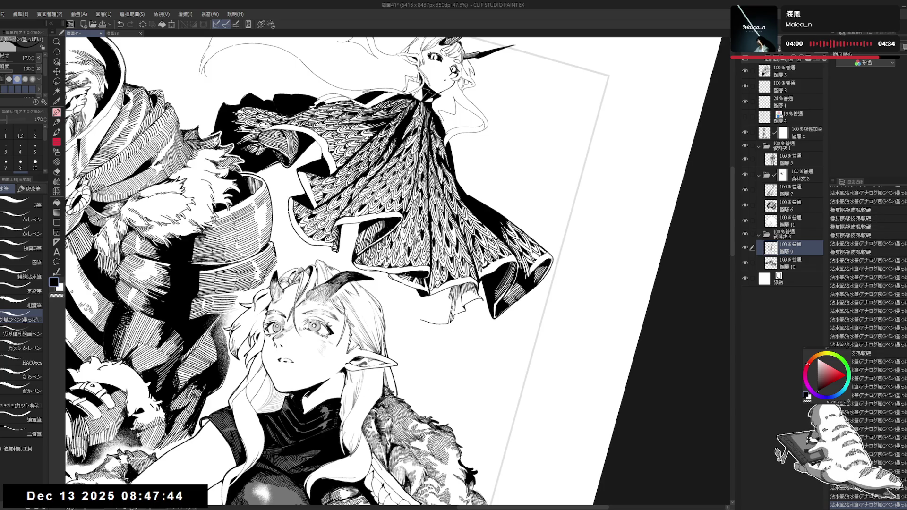
pyautogui.press('-')
pyautogui.moveTo(485, 291); pyautogui.dragTo(489, 284)
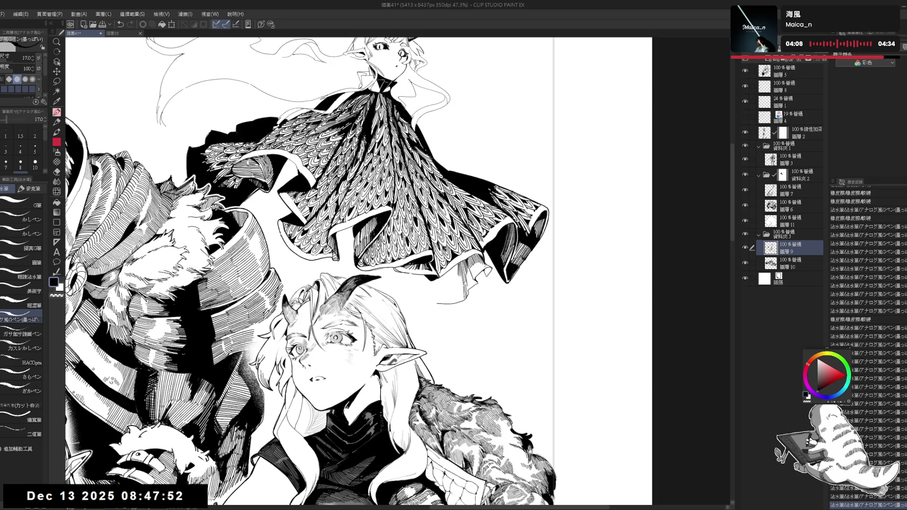
pyautogui.moveTo(490, 269)
pyautogui.mouseDown()
pyautogui.moveTo(498, 277)
pyautogui.moveTo(492, 265)
pyautogui.mouseUp()
pyautogui.moveTo(487, 252); pyautogui.dragTo(493, 271)
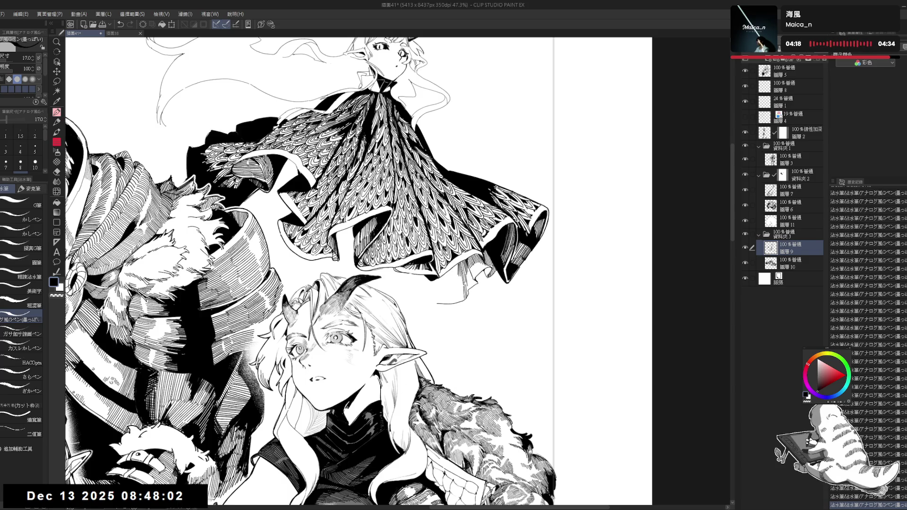
pyautogui.scroll(-2, 480, 238)
pyautogui.moveTo(437, 244); pyautogui.dragTo(440, 251)
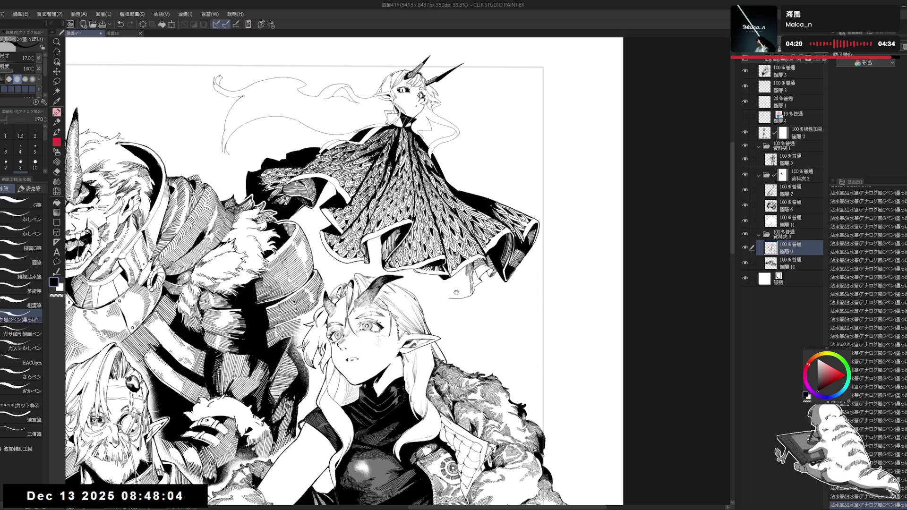
# - Erase the stray line under the dress hem and touch up the hem ink with the pen
pyautogui.press('e')
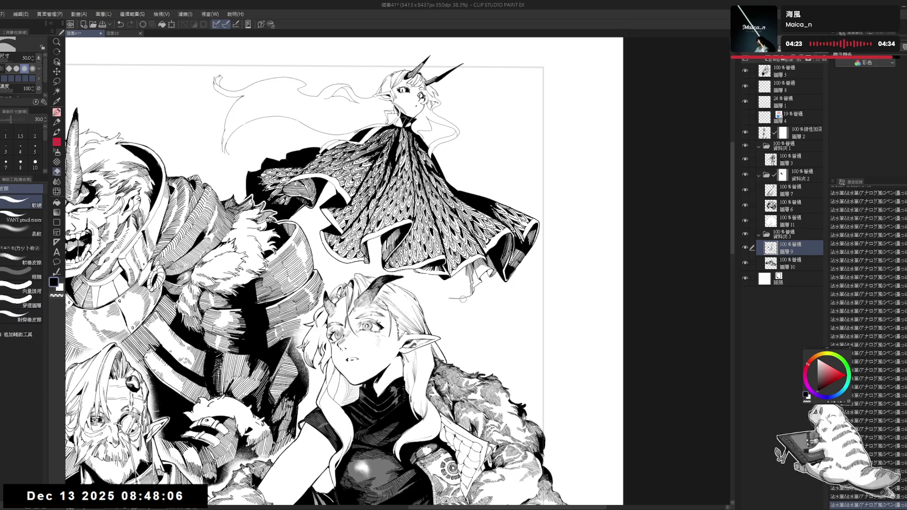
pyautogui.moveTo(468, 298); pyautogui.dragTo(471, 294)
pyautogui.press('p')
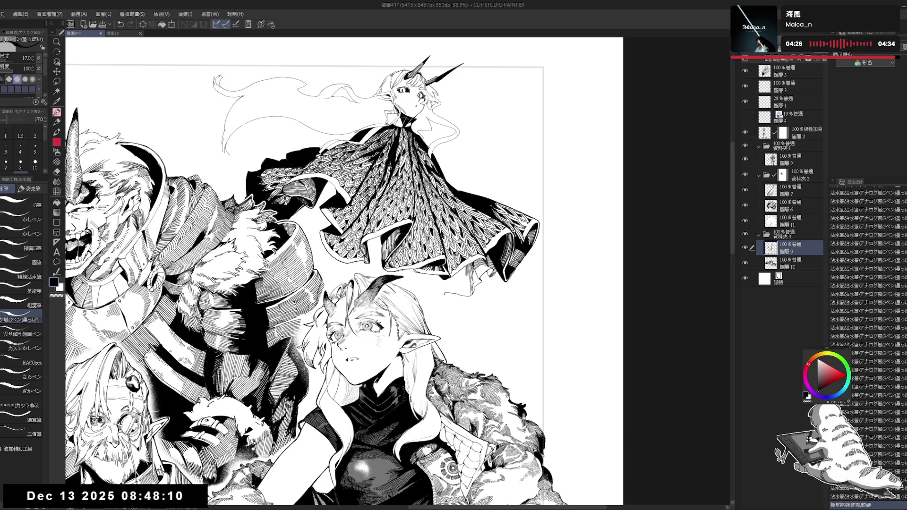
pyautogui.moveTo(442, 295); pyautogui.dragTo(449, 293)
pyautogui.press('e')
pyautogui.press('p')
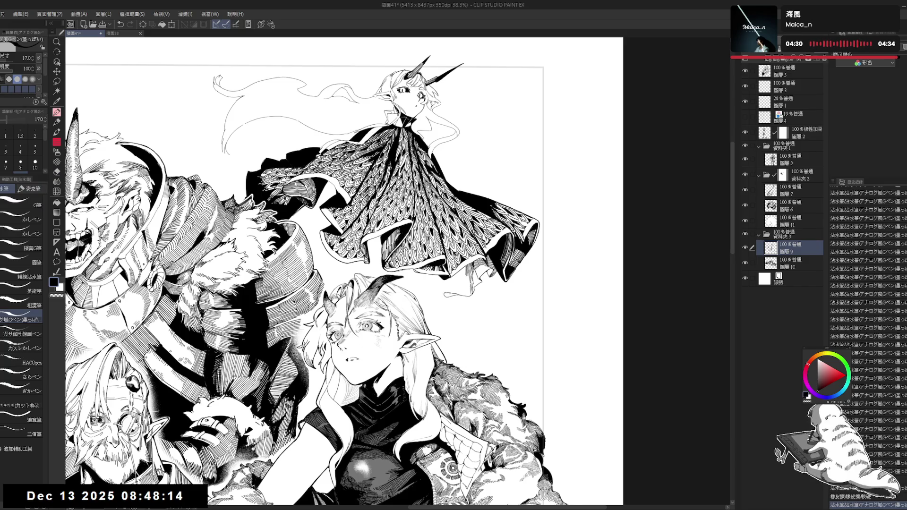
# - Try a black fill on a small gap at the hem, undo it, and tilt the canvas
pyautogui.press('g')
pyautogui.click(456, 287)
pyautogui.press('p')
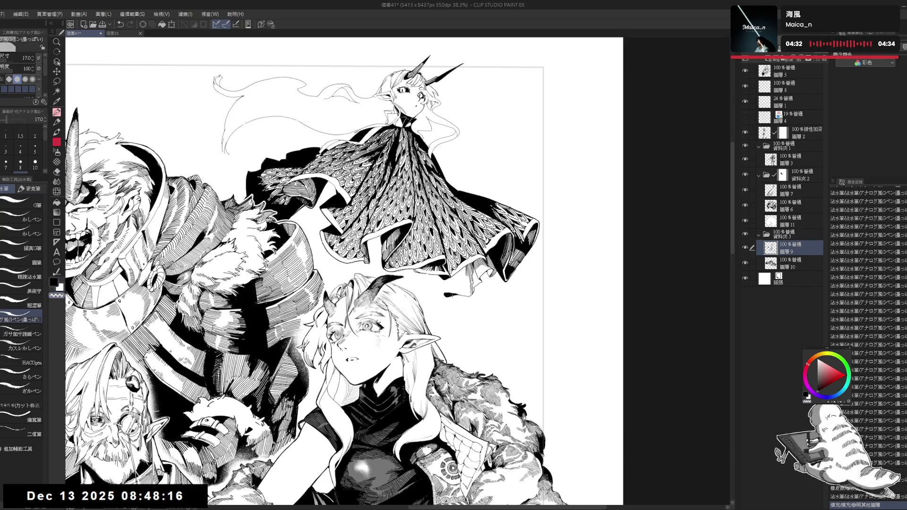
pyautogui.hotkey('ctrl', 'z')
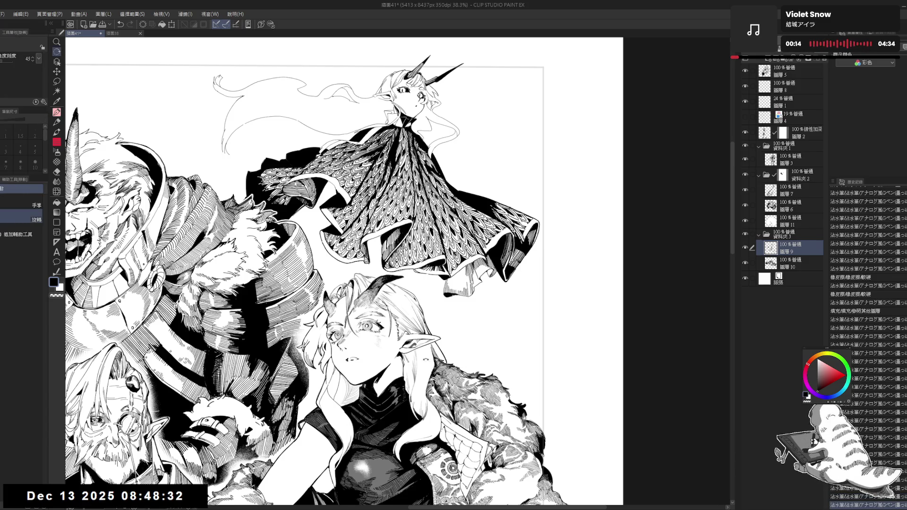
pyautogui.moveTo(331, 236); pyautogui.dragTo(359, 208)
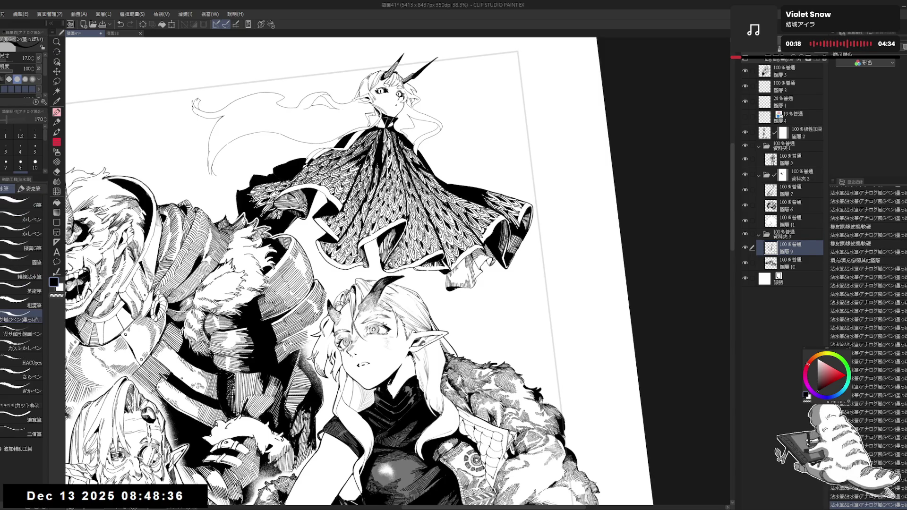
pyautogui.scroll(1, 474, 288)
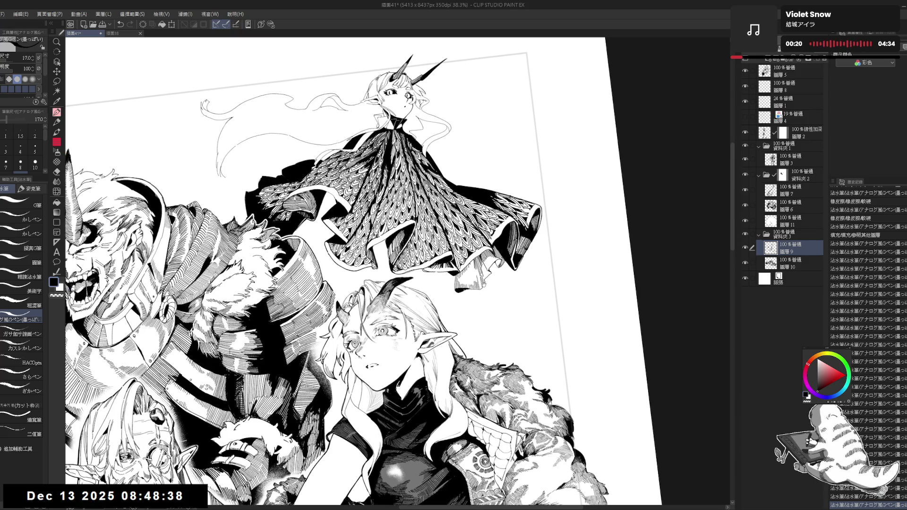
# - Ink along the dress hem, erasing the short stroke that falls below it
pyautogui.scroll(1, 474, 288)
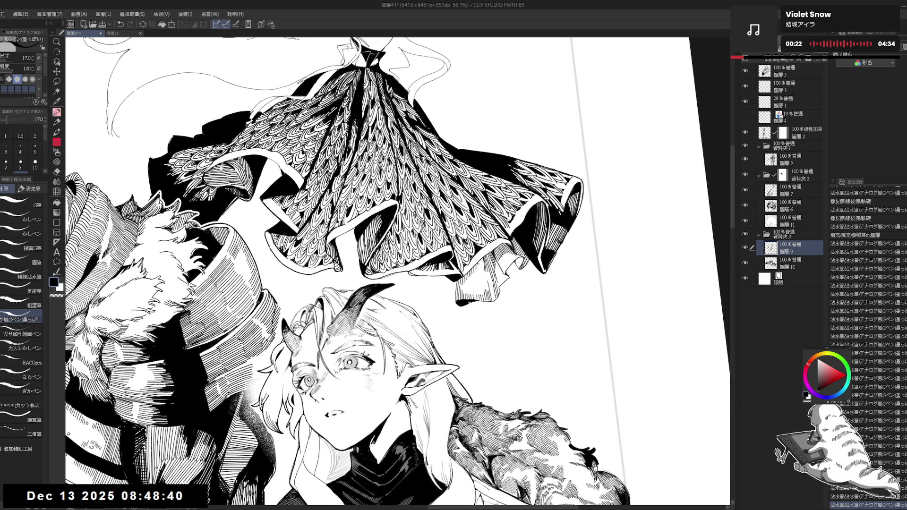
pyautogui.moveTo(456, 280); pyautogui.dragTo(457, 297)
pyautogui.hotkey('ctrl', 'z')
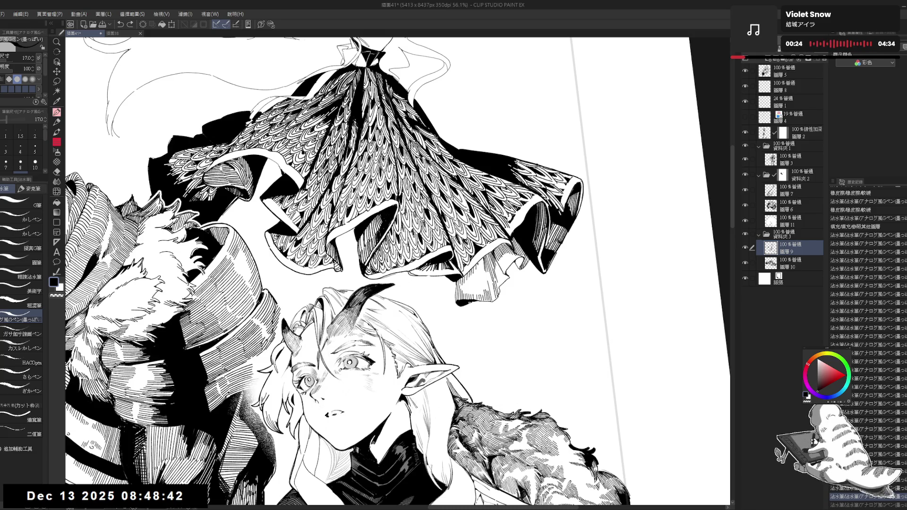
pyautogui.moveTo(481, 364); pyautogui.dragTo(484, 354)
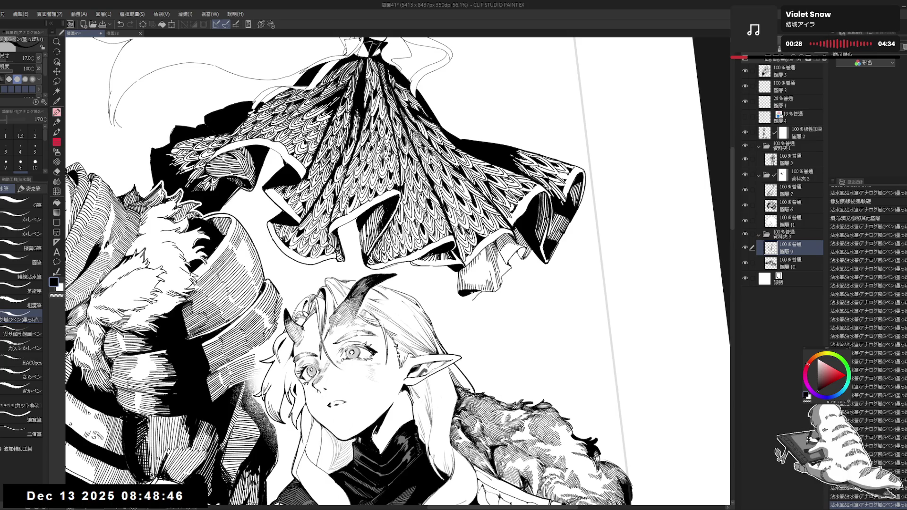
pyautogui.moveTo(474, 297)
pyautogui.mouseDown()
pyautogui.moveTo(462, 293)
pyautogui.moveTo(462, 306)
pyautogui.mouseUp()
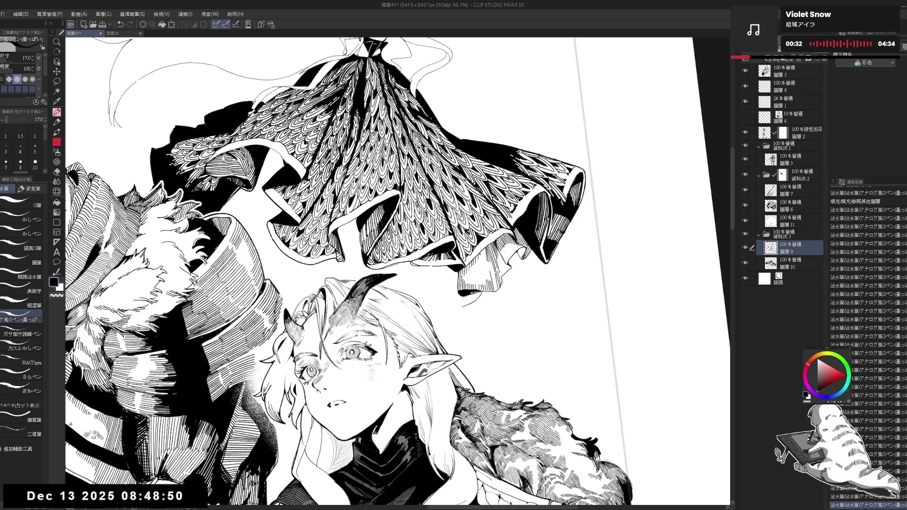
pyautogui.press('e')
pyautogui.moveTo(463, 307); pyautogui.dragTo(479, 297)
pyautogui.press('p')
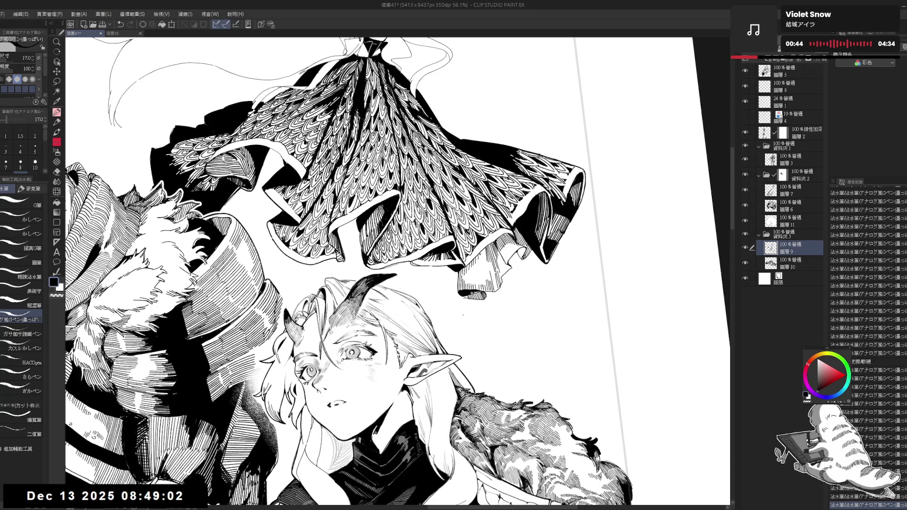
# - Darken a series of short lines on the skirt ruffle with the G-pen
pyautogui.press('e')
pyautogui.press('p')
pyautogui.moveTo(466, 303)
pyautogui.mouseDown()
pyautogui.moveTo(428, 300)
pyautogui.moveTo(429, 289)
pyautogui.mouseUp()
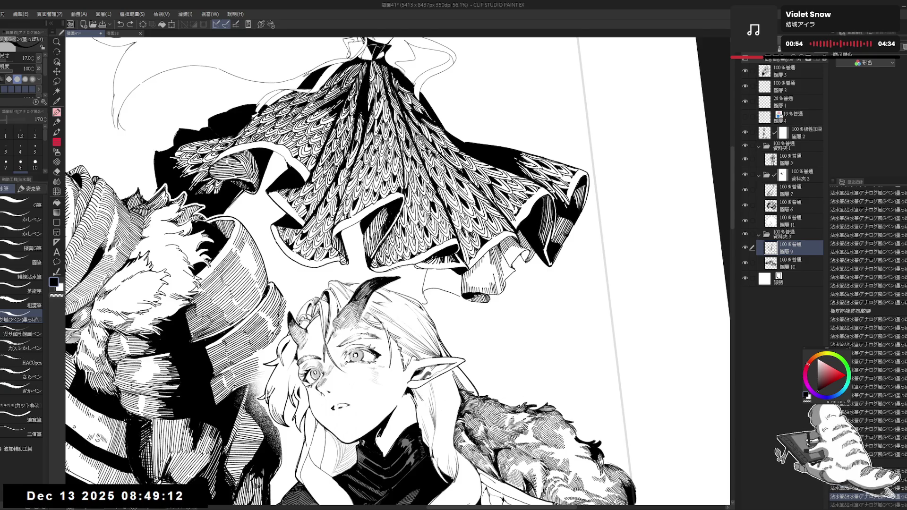
pyautogui.moveTo(177, 492); pyautogui.dragTo(182, 499)
pyautogui.moveTo(424, 270); pyautogui.dragTo(428, 287)
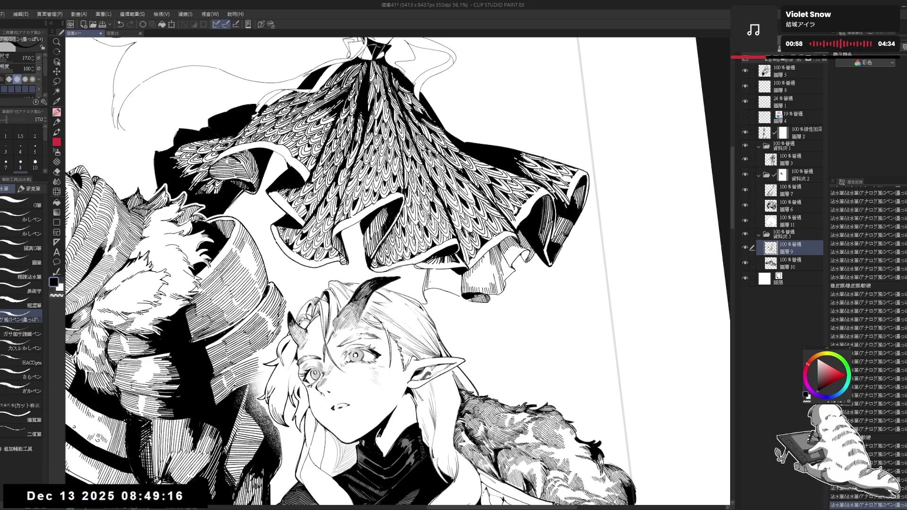
pyautogui.moveTo(429, 274); pyautogui.dragTo(435, 291)
pyautogui.moveTo(437, 274)
pyautogui.mouseDown()
pyautogui.moveTo(442, 290)
pyautogui.moveTo(433, 290)
pyautogui.moveTo(461, 288)
pyautogui.moveTo(446, 289)
pyautogui.mouseUp()
pyautogui.moveTo(449, 276)
pyautogui.mouseDown()
pyautogui.moveTo(449, 289)
pyautogui.moveTo(439, 289)
pyautogui.mouseUp()
pyautogui.moveTo(441, 276)
pyautogui.mouseDown()
pyautogui.moveTo(444, 289)
pyautogui.moveTo(430, 289)
pyautogui.mouseUp()
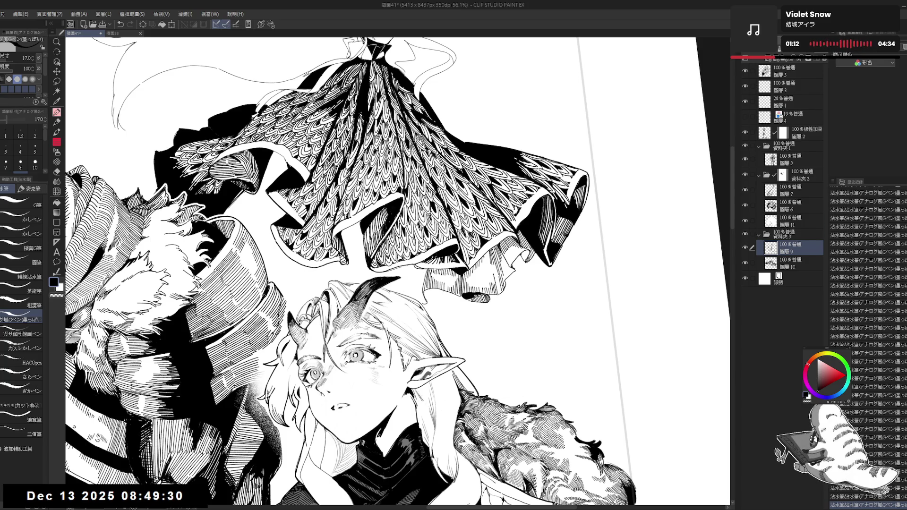
# - Flip the canvas to check the drawing, then erase two small marks near the cape hem
pyautogui.scroll(-3, 331, 270)
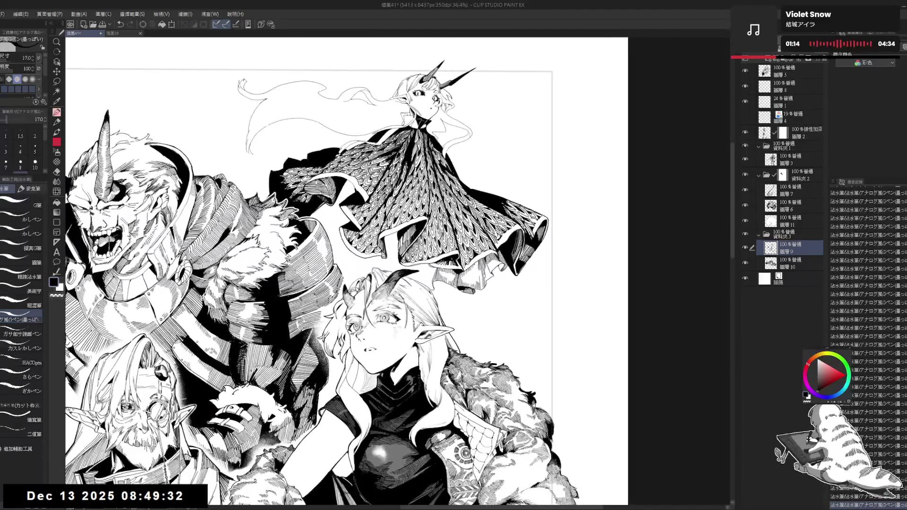
pyautogui.press('h')
pyautogui.press('h')
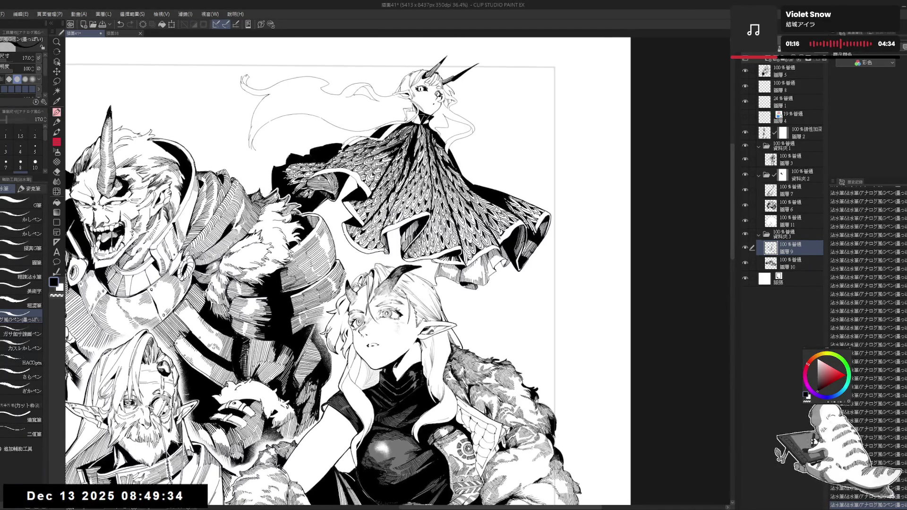
pyautogui.scroll(1, 426, 208)
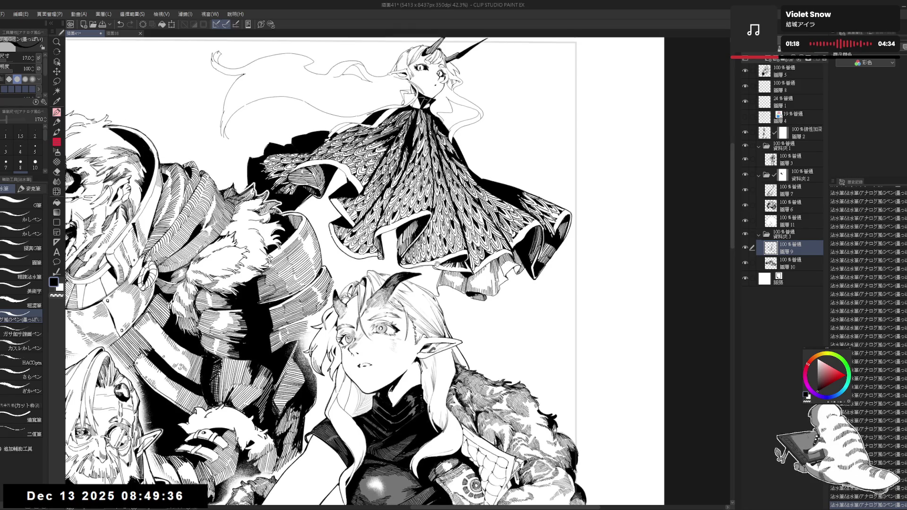
pyautogui.press('e')
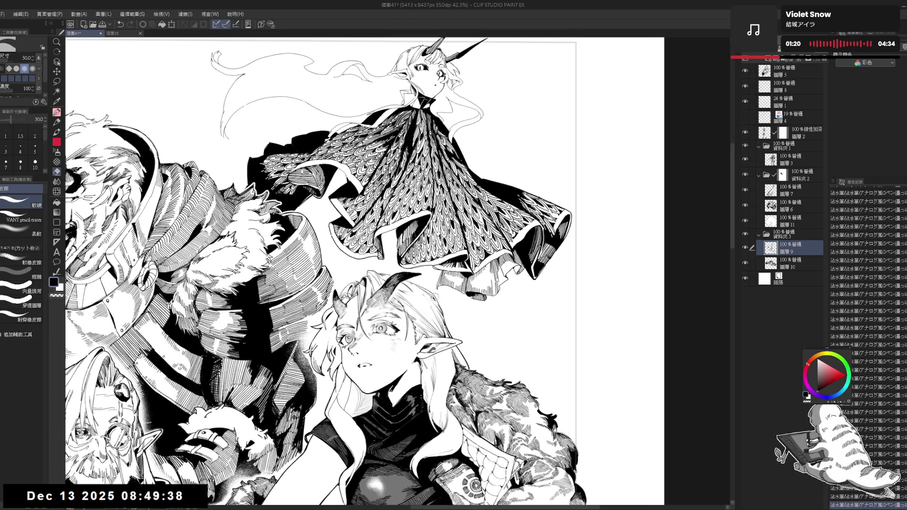
pyautogui.click(439, 291)
pyautogui.click(438, 291)
pyautogui.press('p')
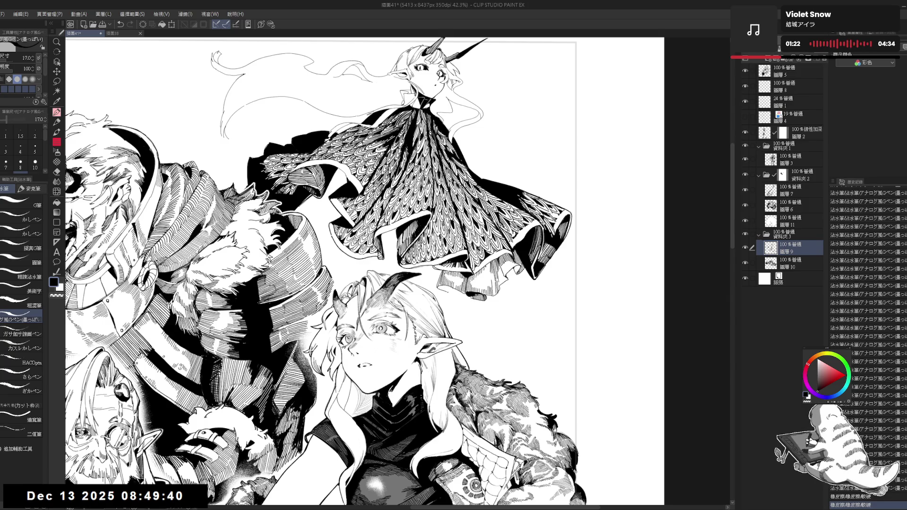
# - Add short ink touches near the hem and erase small marks beside them
pyautogui.click(439, 289)
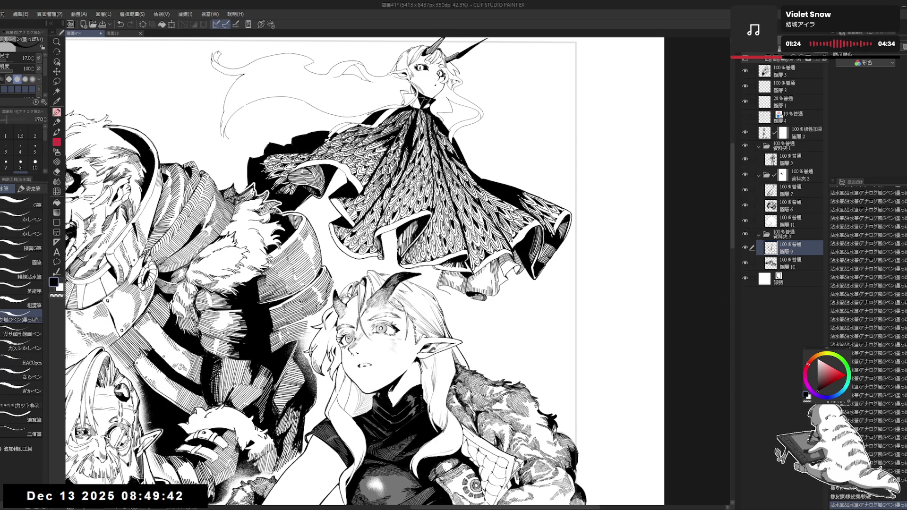
pyautogui.click(439, 289)
pyautogui.click(439, 289)
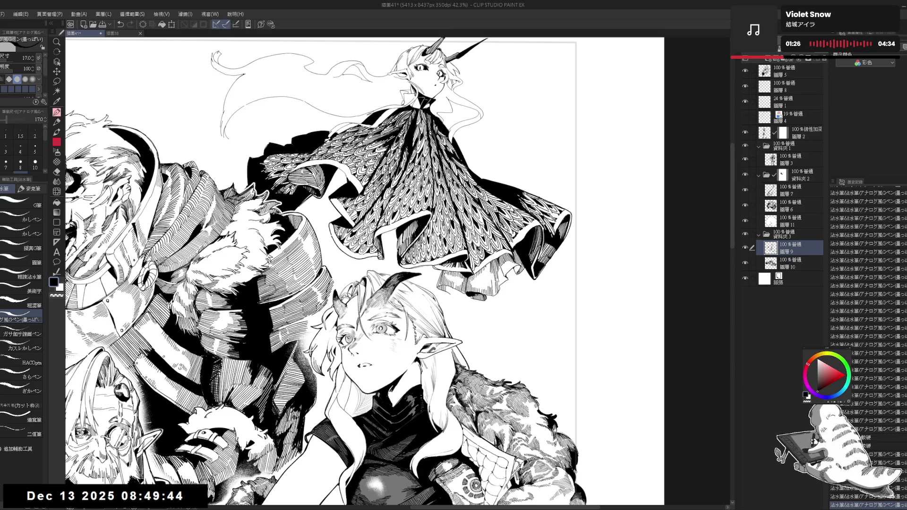
pyautogui.click(440, 289)
pyautogui.click(439, 289)
pyautogui.click(439, 289)
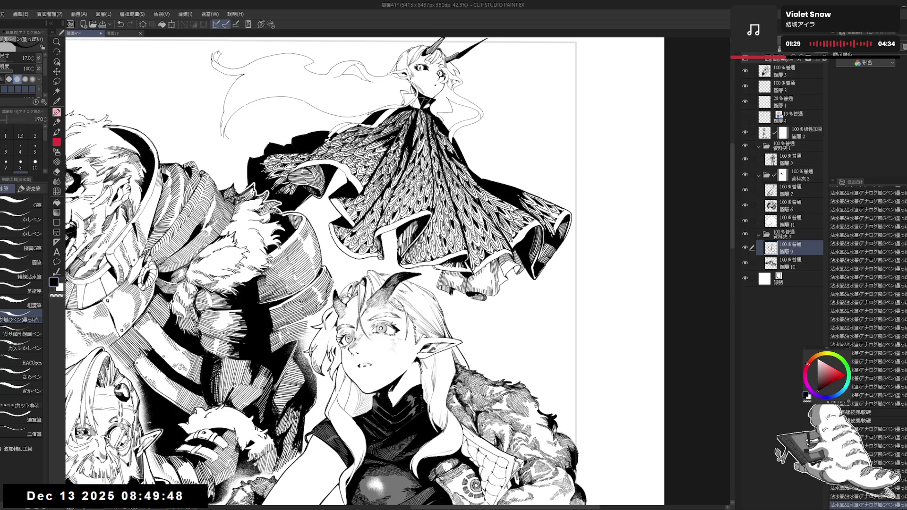
pyautogui.click(453, 298)
pyautogui.click(453, 297)
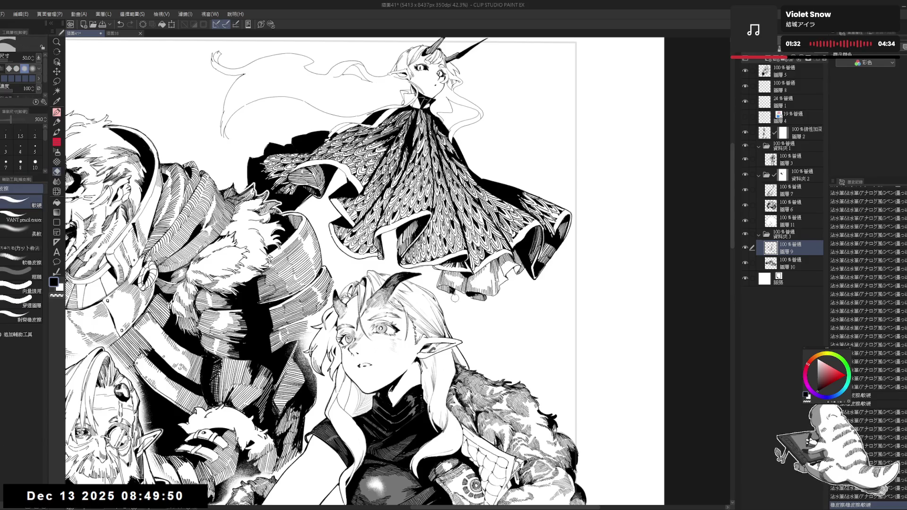
pyautogui.click(453, 297)
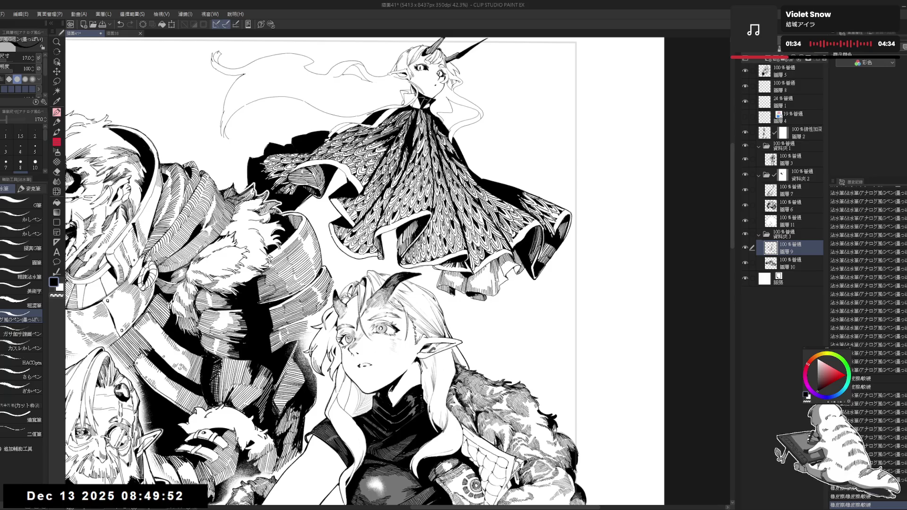
# - Erase a small mark near the cape hem and recentre the view on the drawing
pyautogui.moveTo(331, 284); pyautogui.dragTo(389, 254)
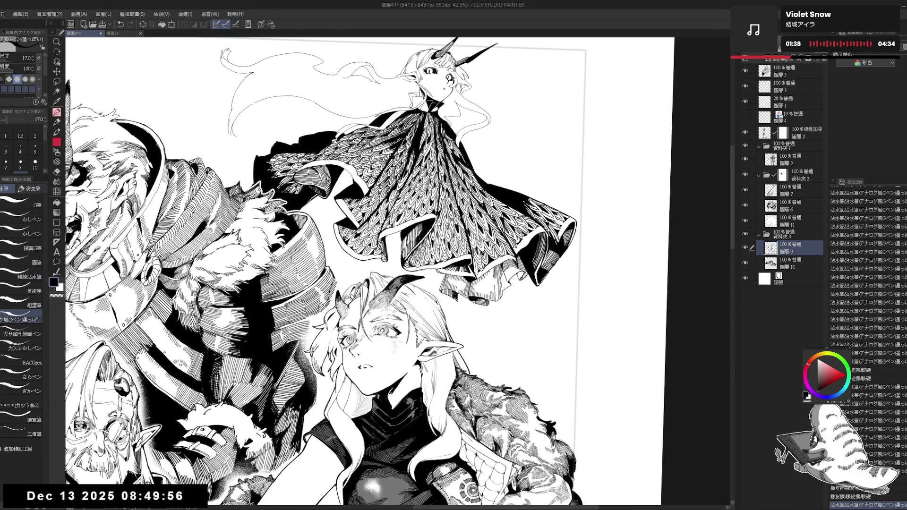
pyautogui.moveTo(455, 299); pyautogui.dragTo(462, 306)
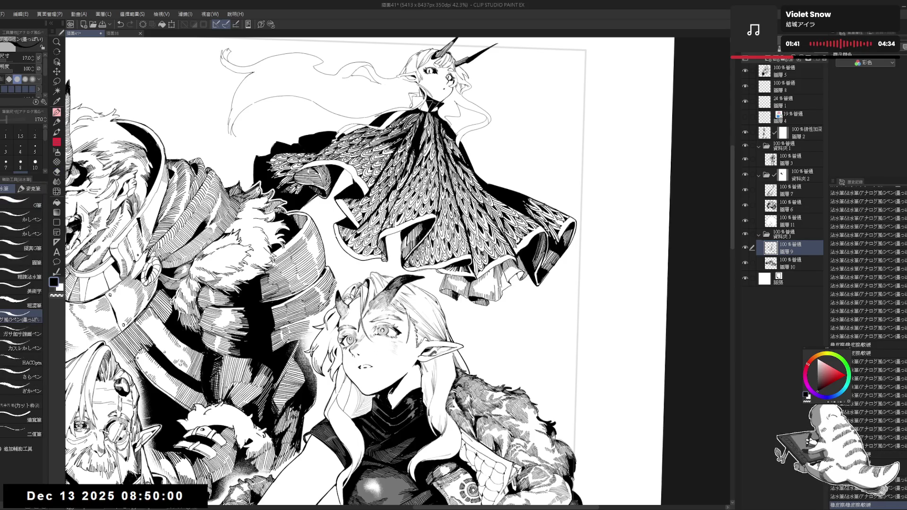
pyautogui.moveTo(368, 274); pyautogui.dragTo(378, 264)
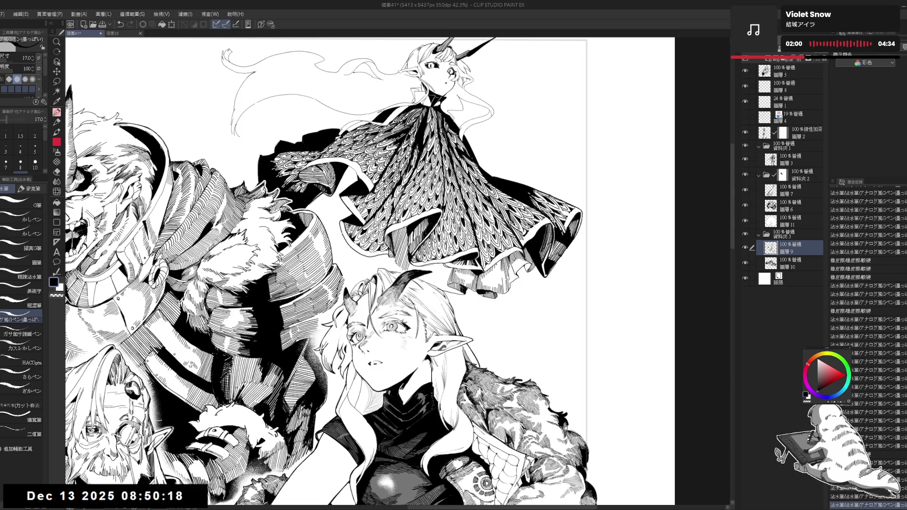
pyautogui.scroll(-2, 330, 269)
pyautogui.scroll(-1, 331, 270)
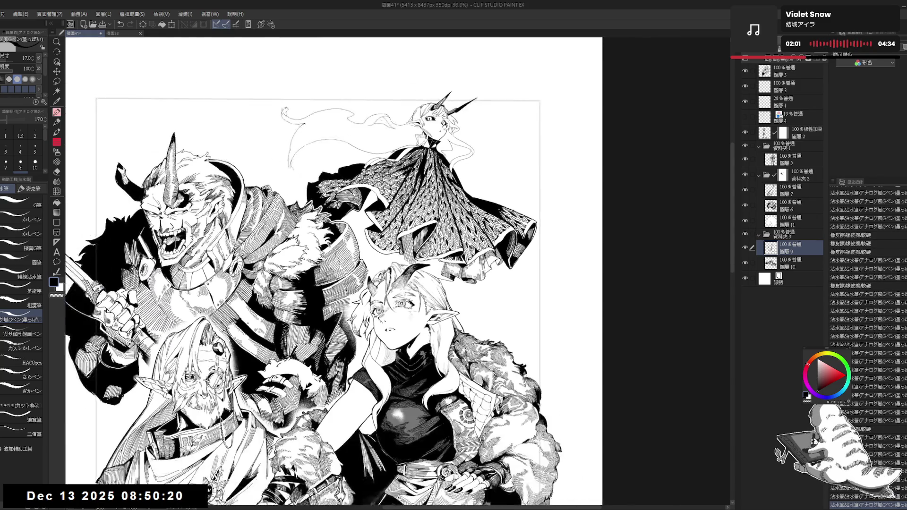
pyautogui.moveTo(331, 283); pyautogui.dragTo(353, 239)
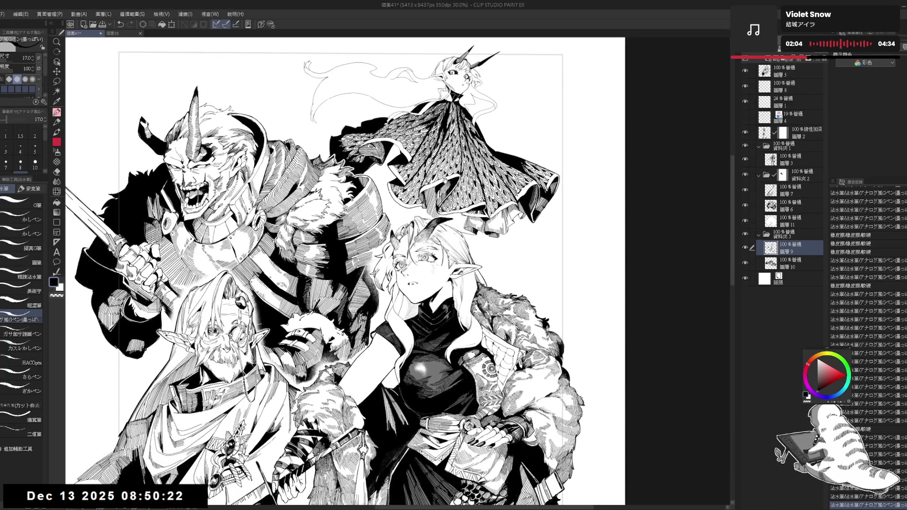
pyautogui.scroll(1, 454, 195)
pyautogui.scroll(1, 454, 195)
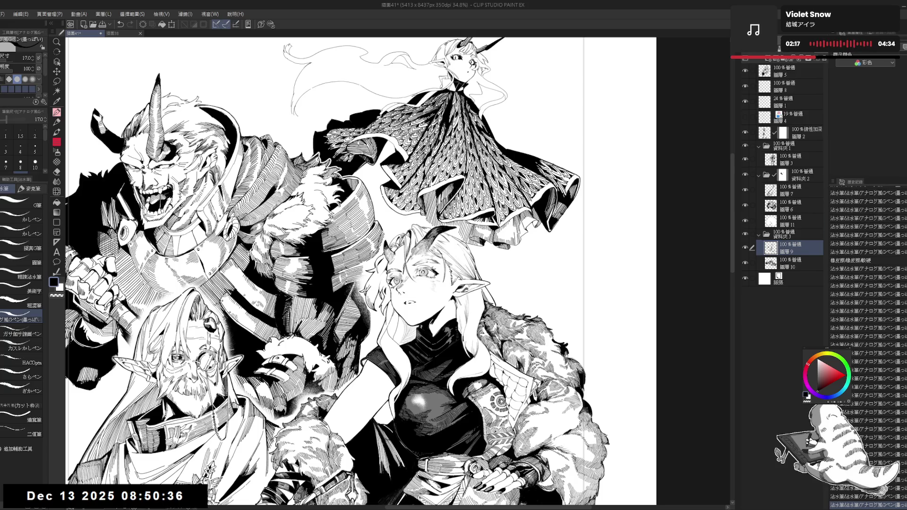
pyautogui.scroll(3, 397, 269)
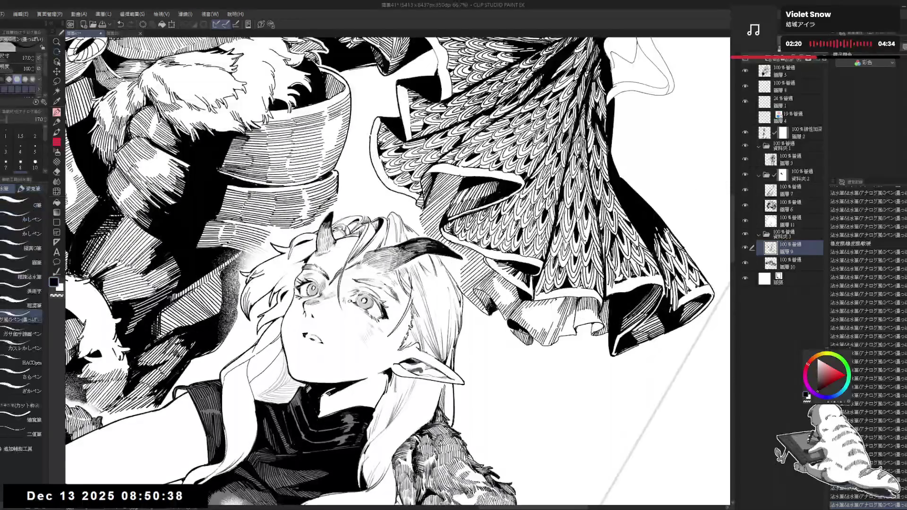
# - Draw dark hatching strokes beside the elf girl's hair, then zoom out to the whole page
pyautogui.moveTo(474, 290); pyautogui.dragTo(489, 307)
pyautogui.moveTo(480, 293)
pyautogui.mouseDown()
pyautogui.moveTo(490, 306)
pyautogui.moveTo(488, 295)
pyautogui.mouseUp()
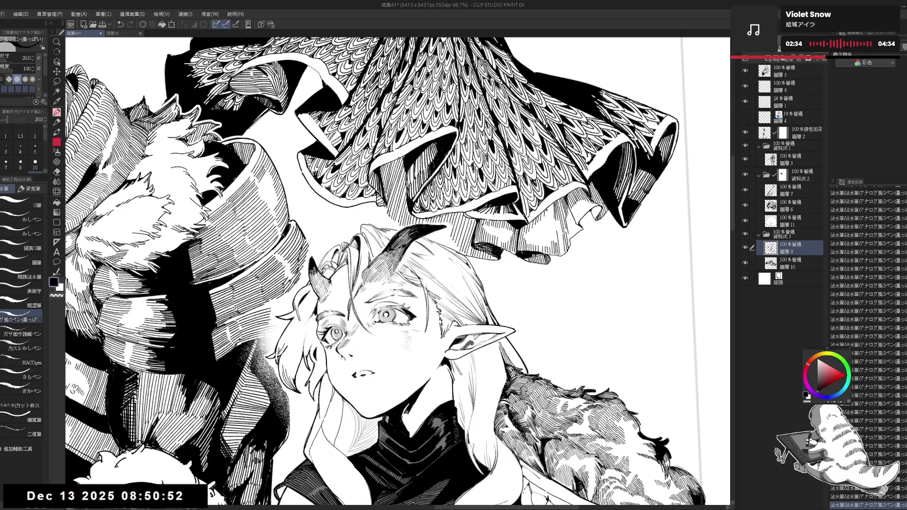
pyautogui.hotkey('ctrl', '-')
pyautogui.hotkey('ctrl', '-')
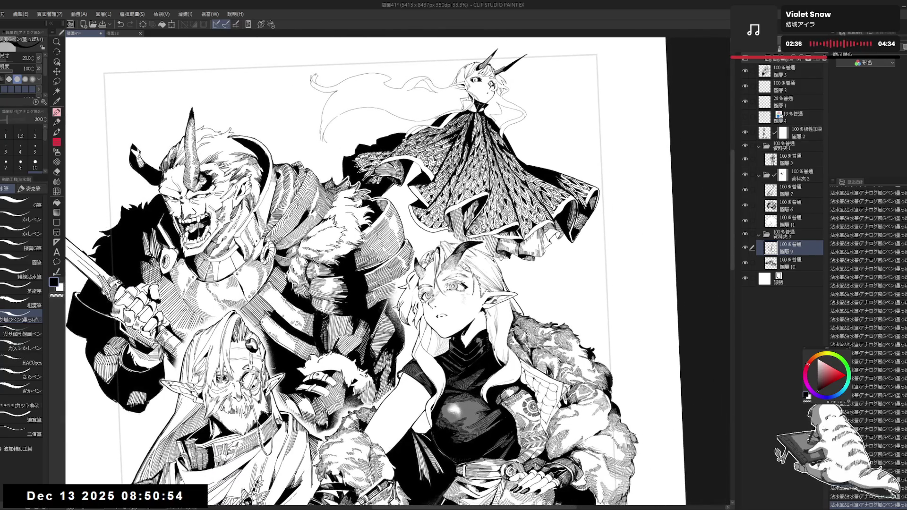
# - Fill a small enclosed area of the inking and add two small pen touch-up marks
pyautogui.press('g')
pyautogui.click(561, 234)
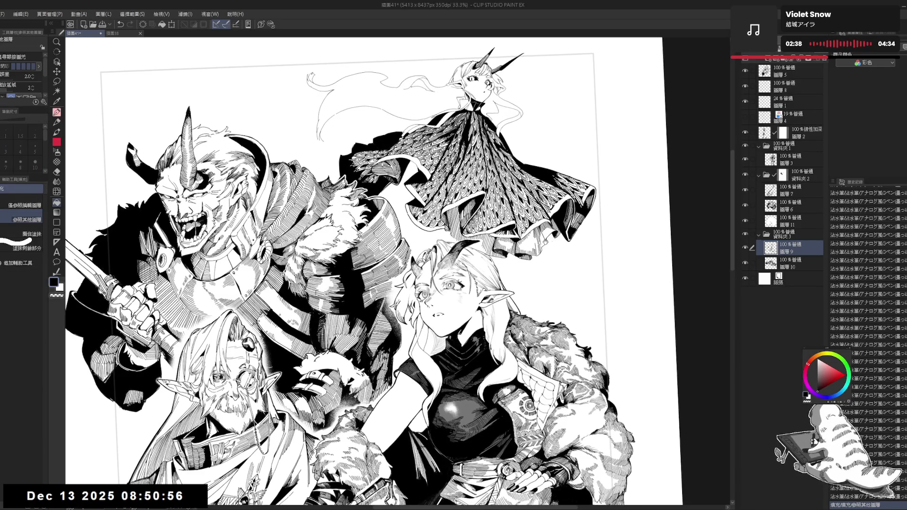
pyautogui.press('p')
pyautogui.click(561, 234)
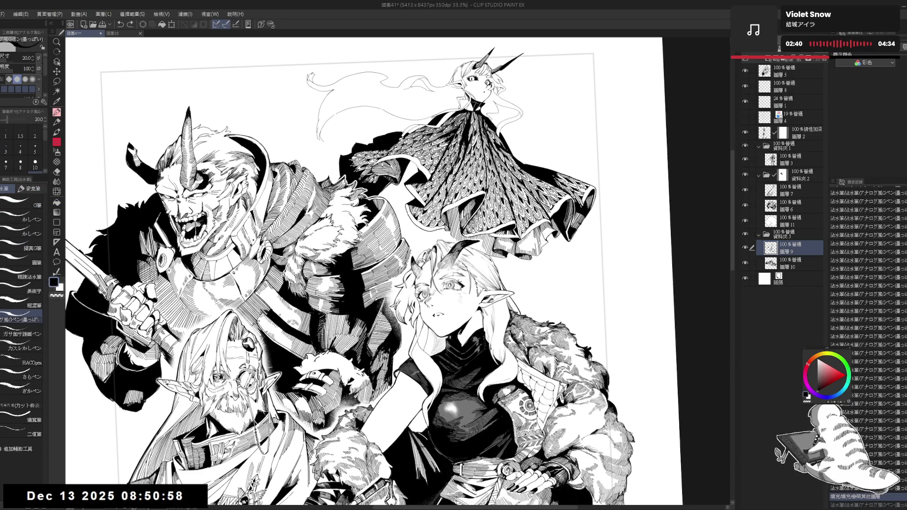
pyautogui.click(562, 234)
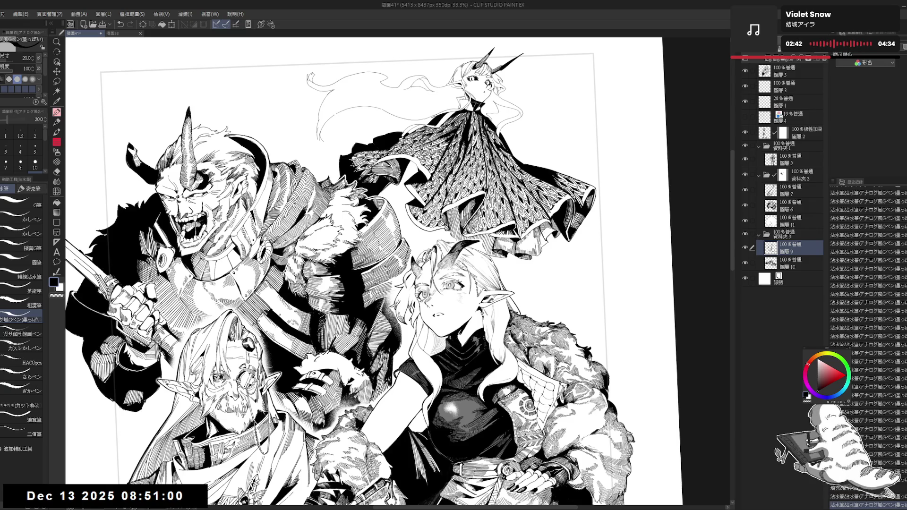
pyautogui.moveTo(378, 272); pyautogui.dragTo(387, 273)
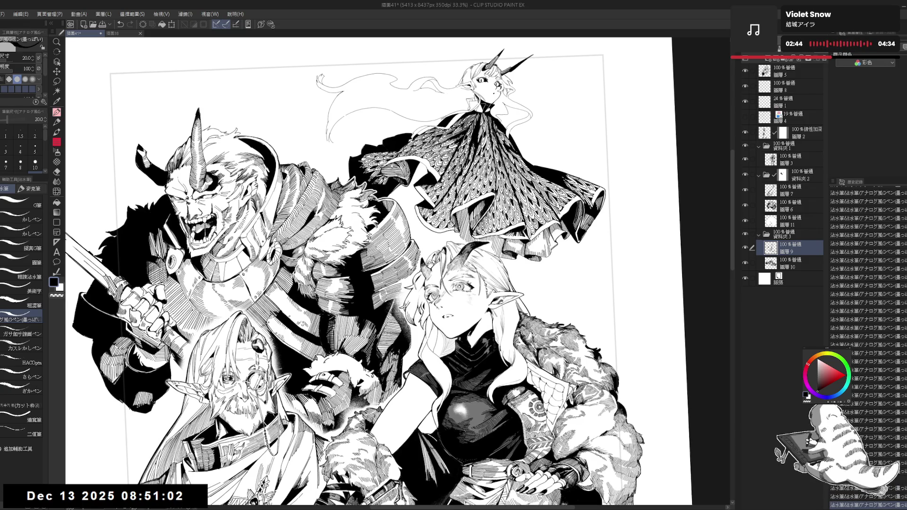
pyautogui.scroll(-1, 535, 253)
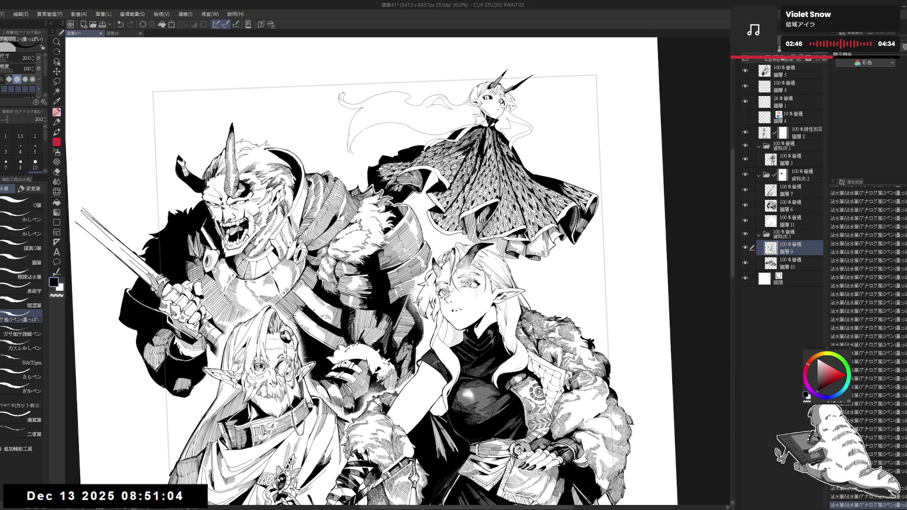
pyautogui.scroll(3, 485, 222)
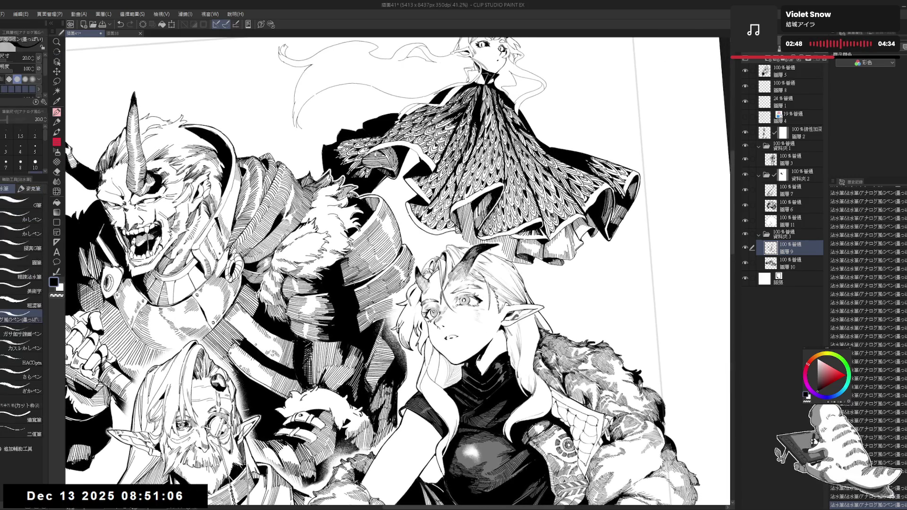
# - Reduce the pen size to 17, straighten the canvas view and reframe it
pyautogui.press('[')
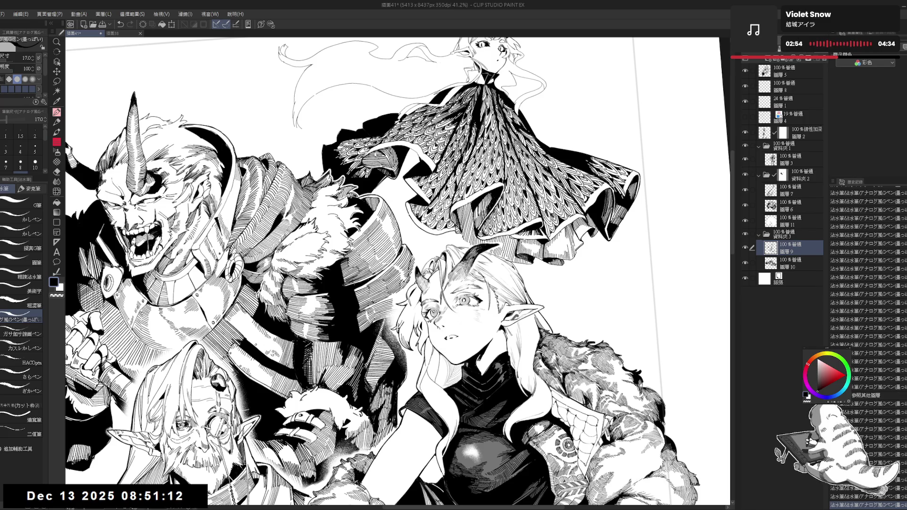
pyautogui.press('@')
pyautogui.scroll(-2, 373, 272)
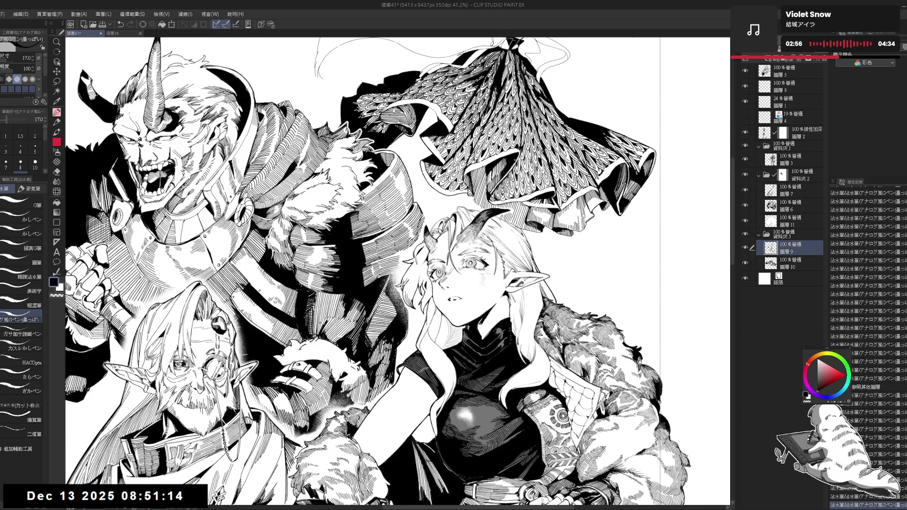
pyautogui.scroll(-2, 520, 135)
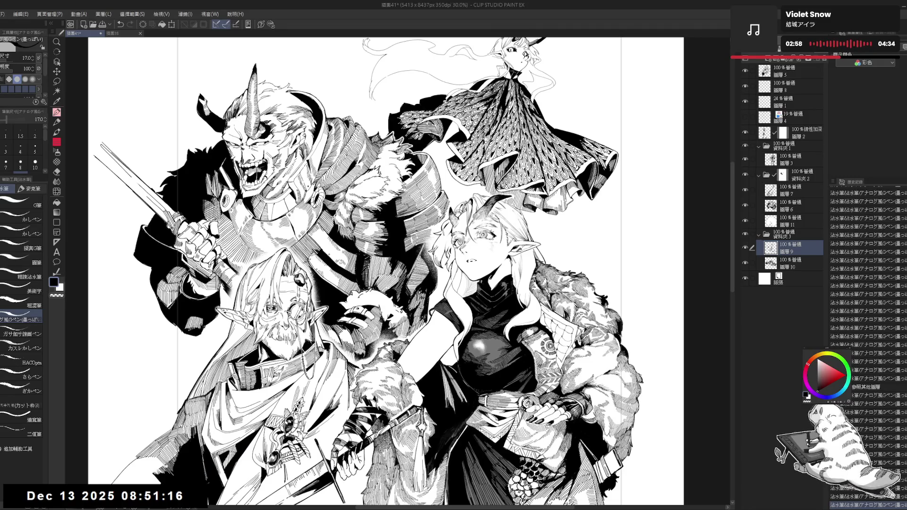
pyautogui.scroll(2, 378, 272)
pyautogui.scroll(1, 505, 161)
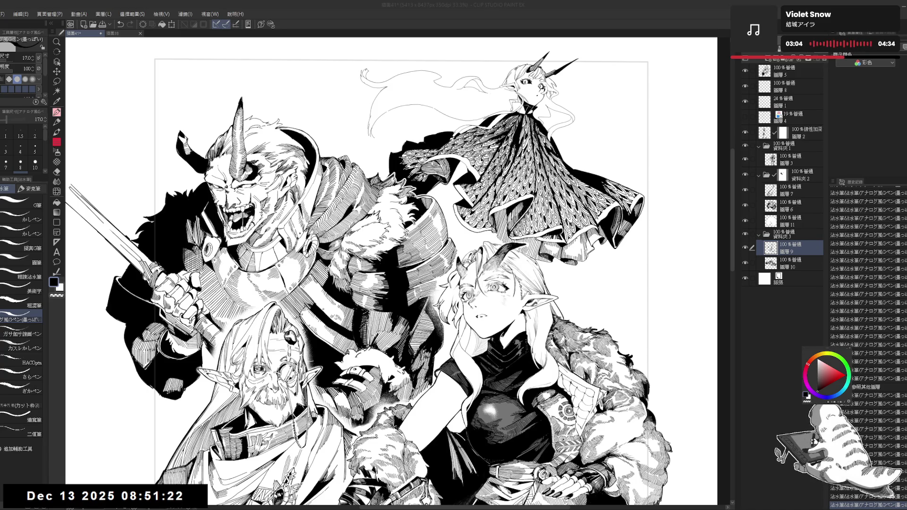
pyautogui.scroll(1, 392, 271)
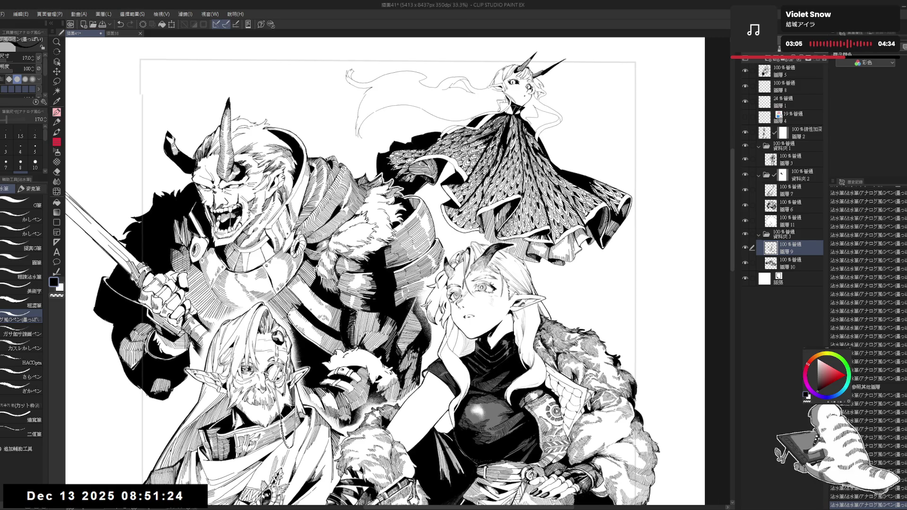
pyautogui.scroll(1, 392, 271)
pyautogui.scroll(1, 392, 272)
pyautogui.press('-')
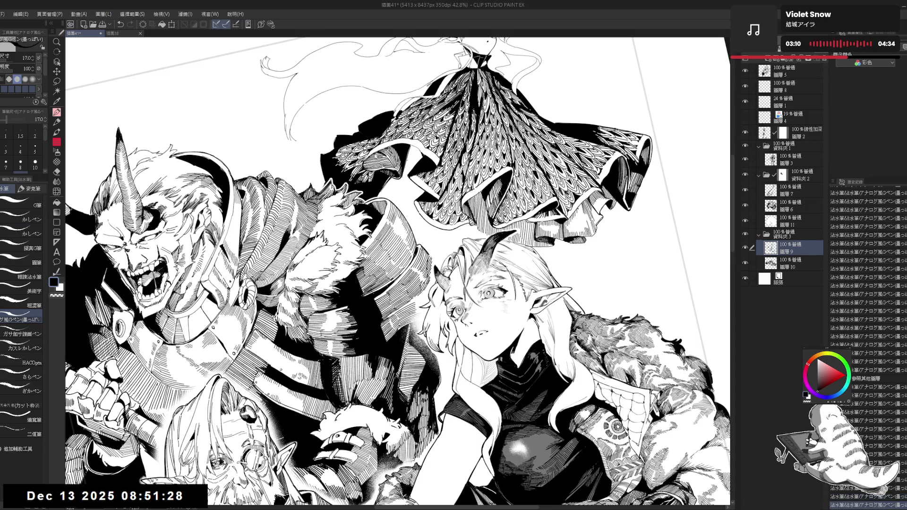
# - Rotate the canvas toward the cape hem and try a first hatch stroke, undoing it
pyautogui.moveTo(407, 147)
pyautogui.mouseDown()
pyautogui.moveTo(411, 172)
pyautogui.moveTo(417, 166)
pyautogui.mouseUp()
pyautogui.moveTo(410, 151); pyautogui.dragTo(418, 172)
pyautogui.moveTo(425, 236); pyautogui.dragTo(402, 264)
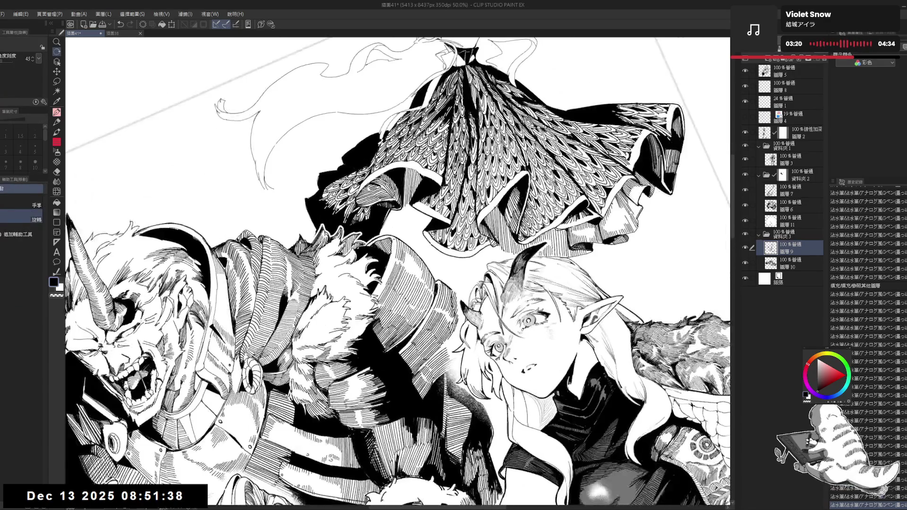
pyautogui.moveTo(401, 265); pyautogui.dragTo(378, 284)
pyautogui.moveTo(168, 491); pyautogui.dragTo(180, 500)
pyautogui.moveTo(380, 215)
pyautogui.mouseDown()
pyautogui.moveTo(388, 234)
pyautogui.moveTo(406, 215)
pyautogui.moveTo(405, 232)
pyautogui.moveTo(408, 216)
pyautogui.moveTo(407, 234)
pyautogui.mouseUp()
pyautogui.hotkey('ctrl', 'z')
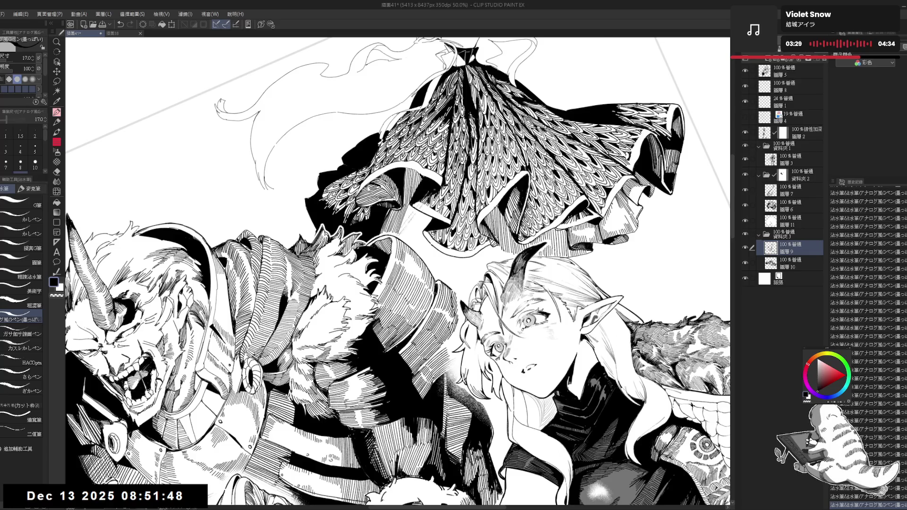
# - Re-tilt the canvas counter-clockwise and add a touch-up ink stroke by the cape hem
pyautogui.hotkey('ctrl', '@')
pyautogui.scroll(-2, 535, 158)
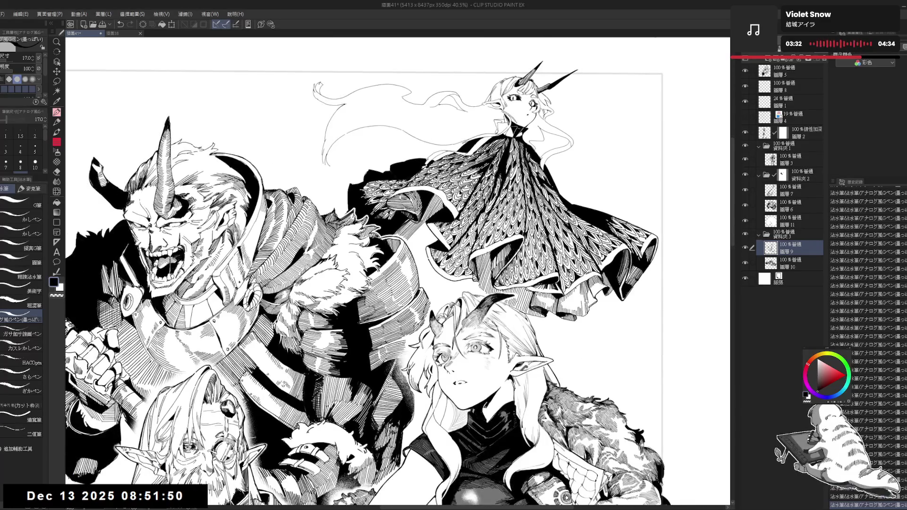
pyautogui.press('r')
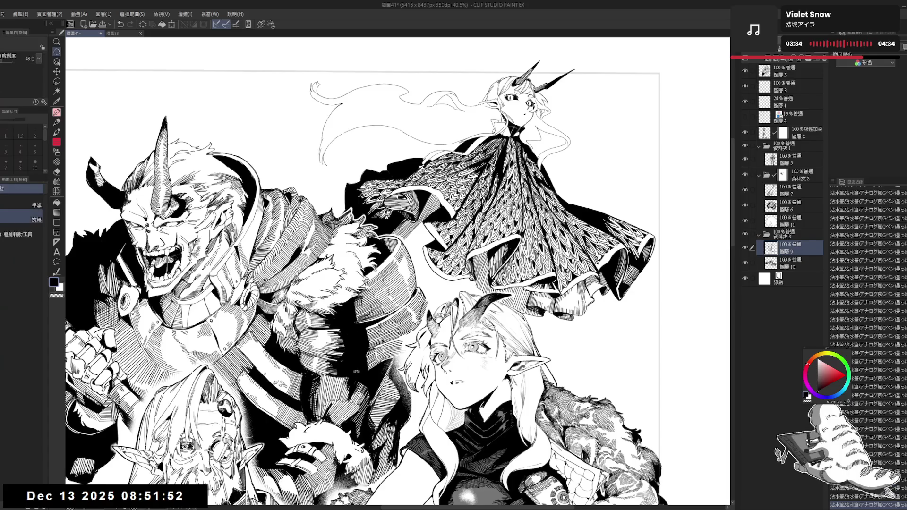
pyautogui.moveTo(473, 189); pyautogui.dragTo(454, 217)
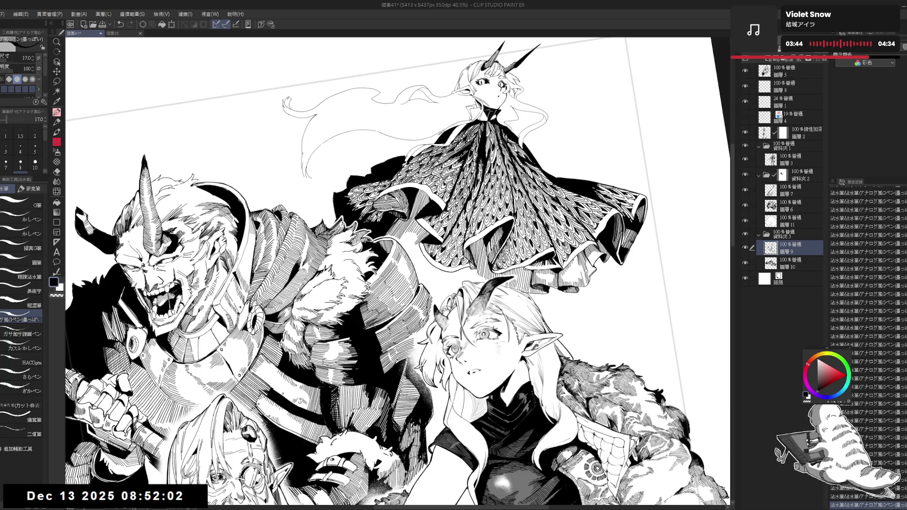
pyautogui.scroll(2, 414, 239)
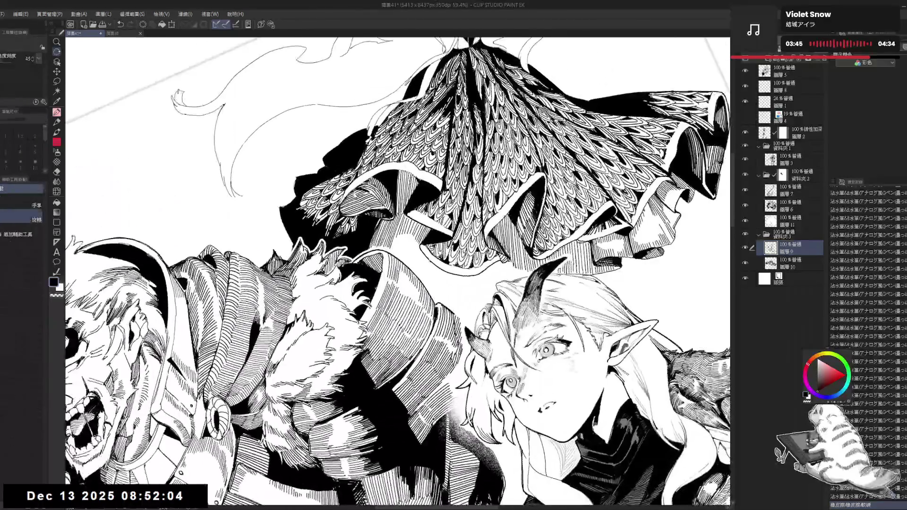
pyautogui.moveTo(401, 228); pyautogui.dragTo(396, 240)
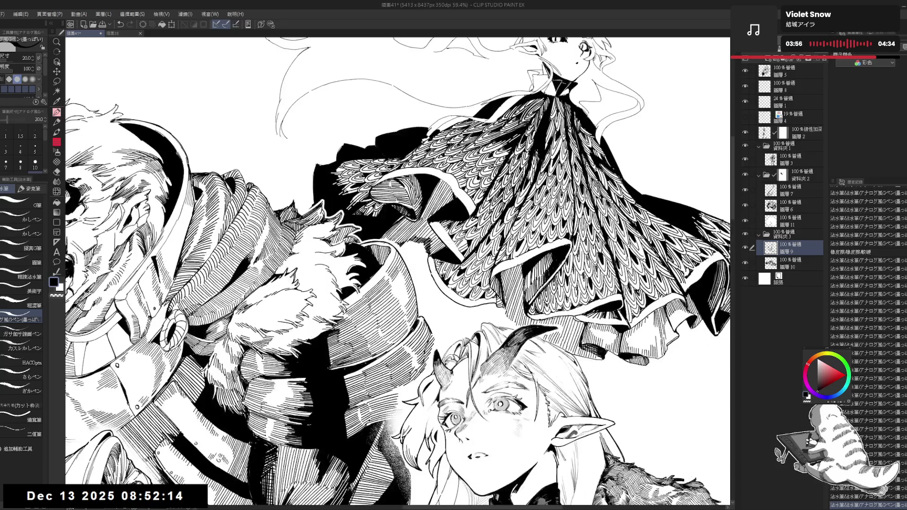
pyautogui.hotkey('ctrl', '-')
pyautogui.hotkey('ctrl', '-')
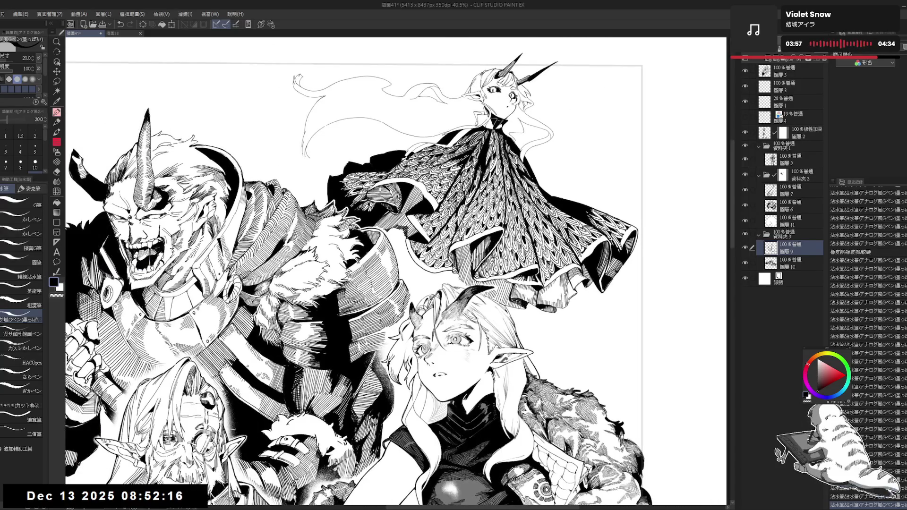
pyautogui.press('e')
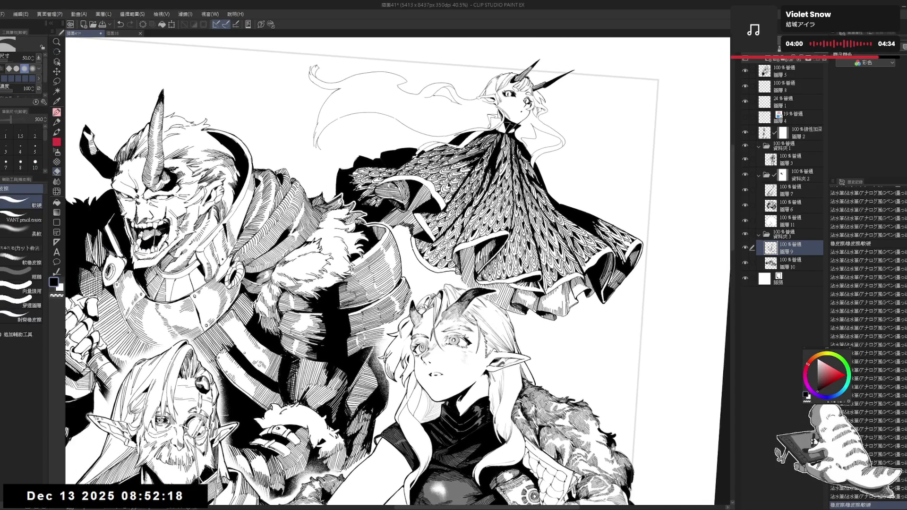
pyautogui.press('p')
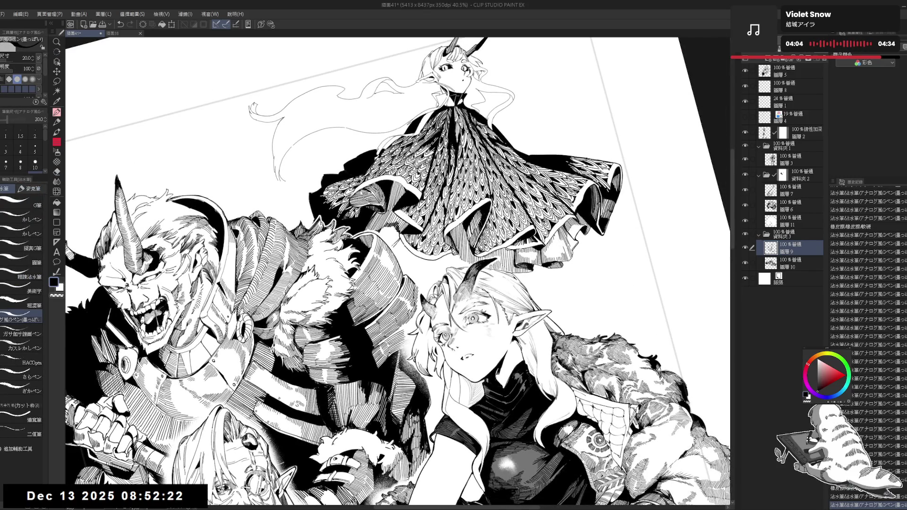
# - Ink short strokes on the oni's shoulder armour, reducing the pen size to 17
pyautogui.press('r')
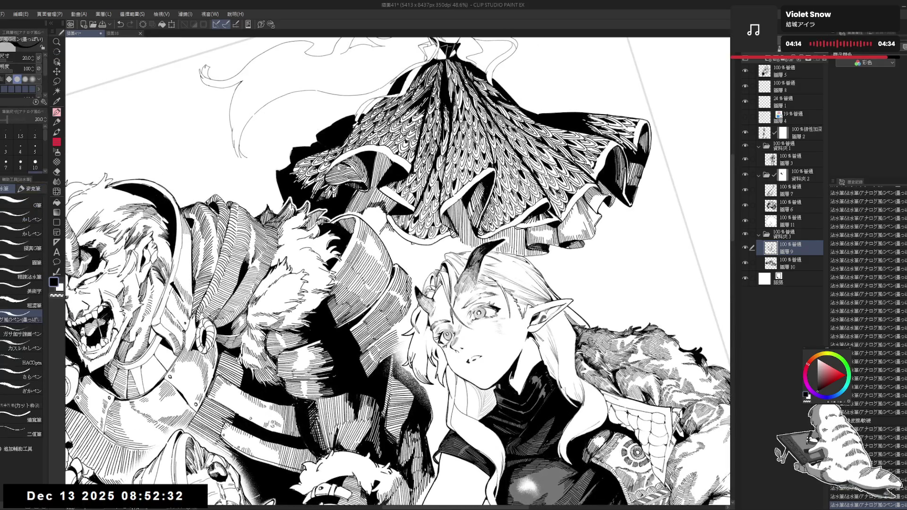
pyautogui.moveTo(405, 261); pyautogui.dragTo(410, 250)
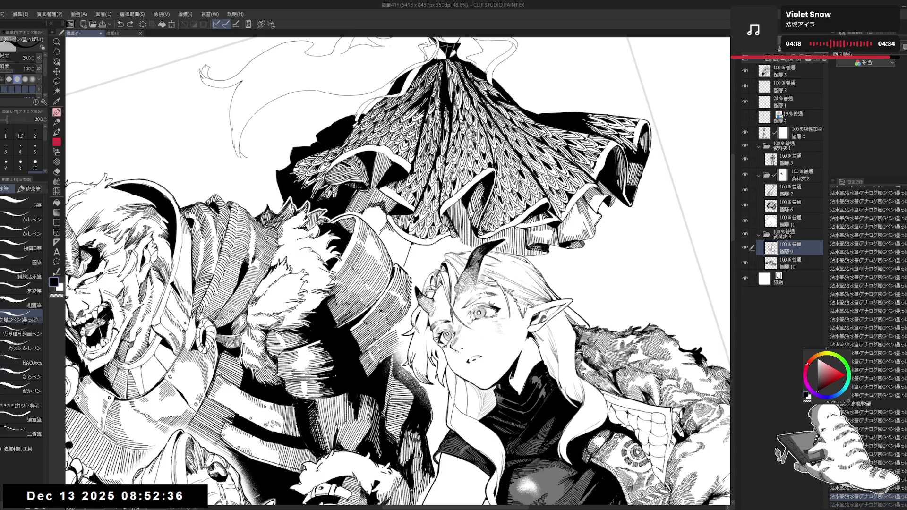
pyautogui.moveTo(434, 242)
pyautogui.mouseDown()
pyautogui.moveTo(434, 257)
pyautogui.moveTo(412, 256)
pyautogui.mouseUp()
pyautogui.press('[')
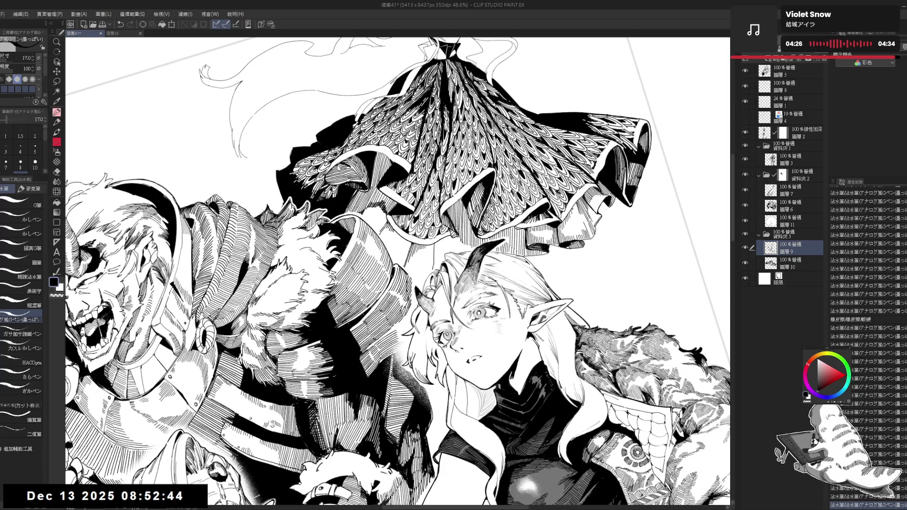
pyautogui.moveTo(429, 244); pyautogui.dragTo(434, 268)
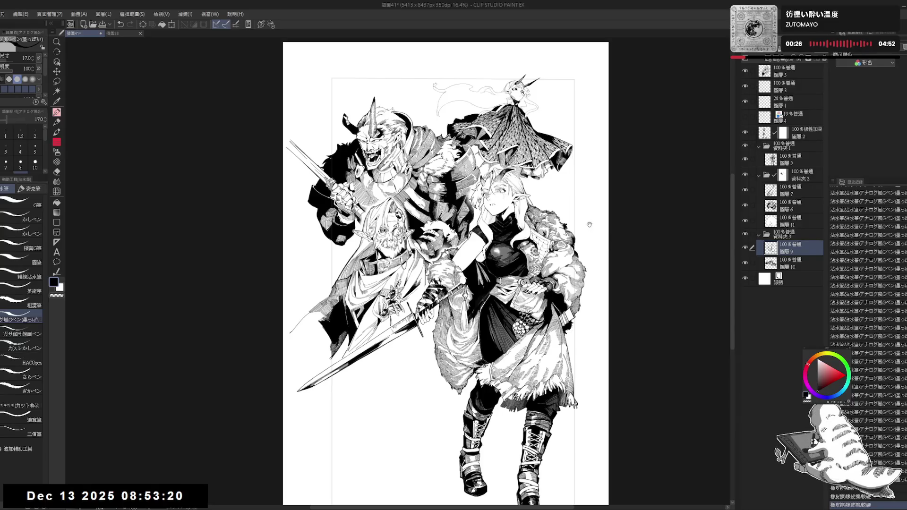
pyautogui.scroll(1, 450, 198)
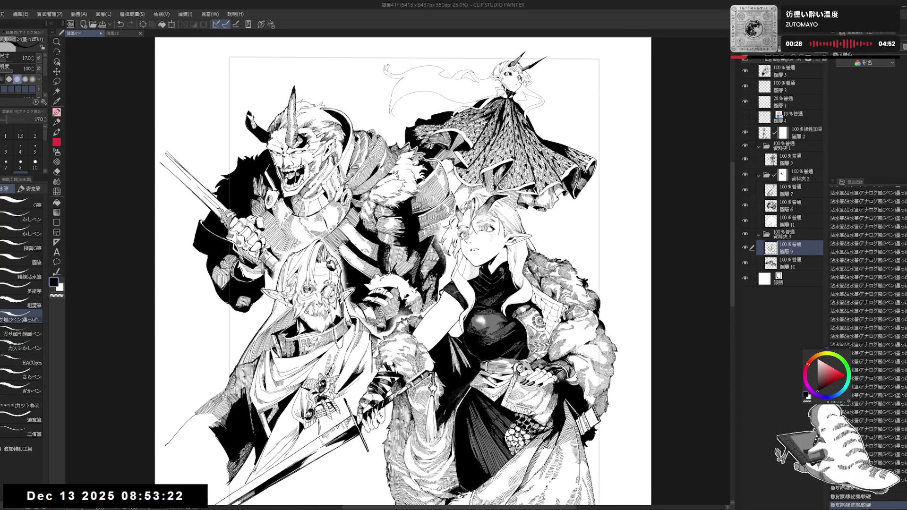
pyautogui.scroll(1, 637, 170)
pyautogui.scroll(1, 638, 170)
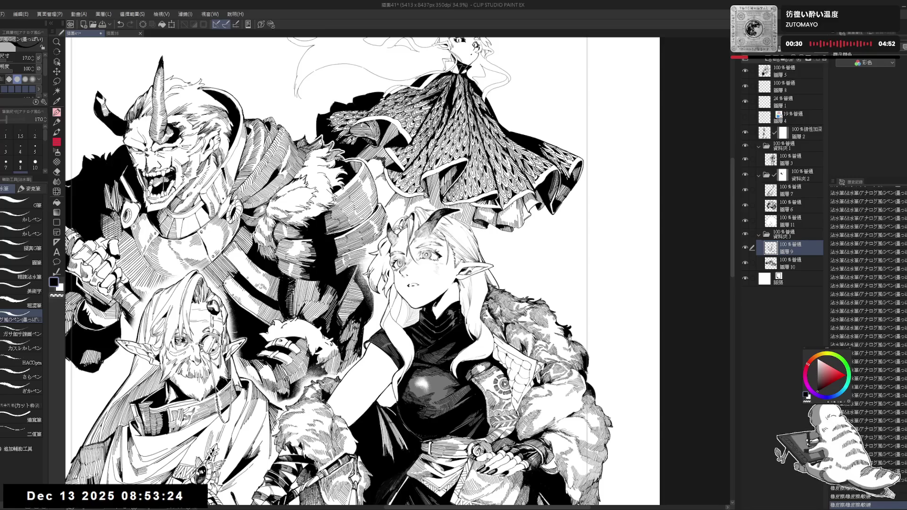
pyautogui.hscroll(1, 363, 273)
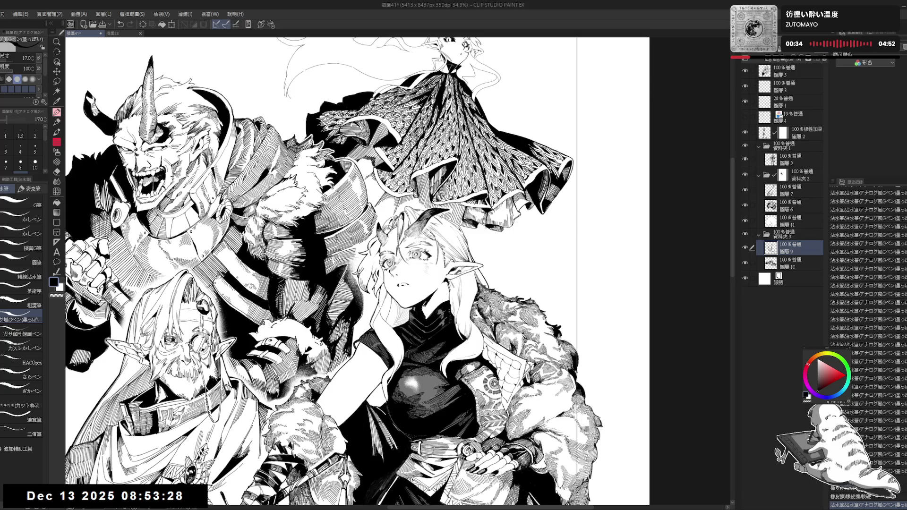
# - Ink a small hair strand beside the elf's ear and toggle undo/redo to compare it
pyautogui.scroll(1, 358, 274)
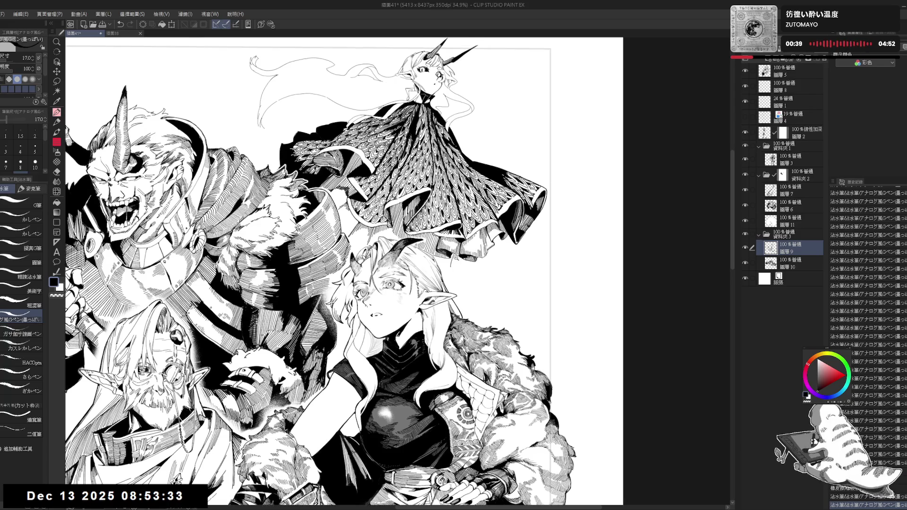
pyautogui.scroll(1, 471, 210)
pyautogui.moveTo(177, 491); pyautogui.dragTo(182, 499)
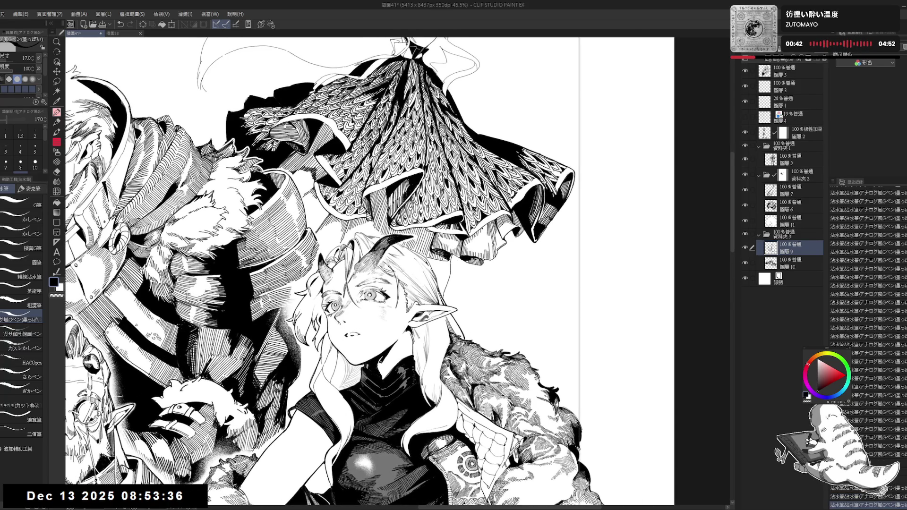
pyautogui.scroll(2, 362, 271)
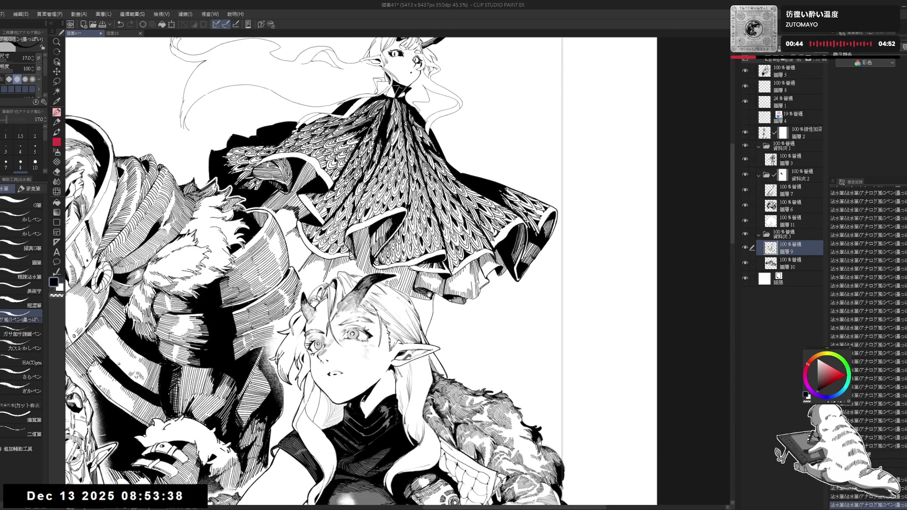
pyautogui.hotkey('ctrl', 'z')
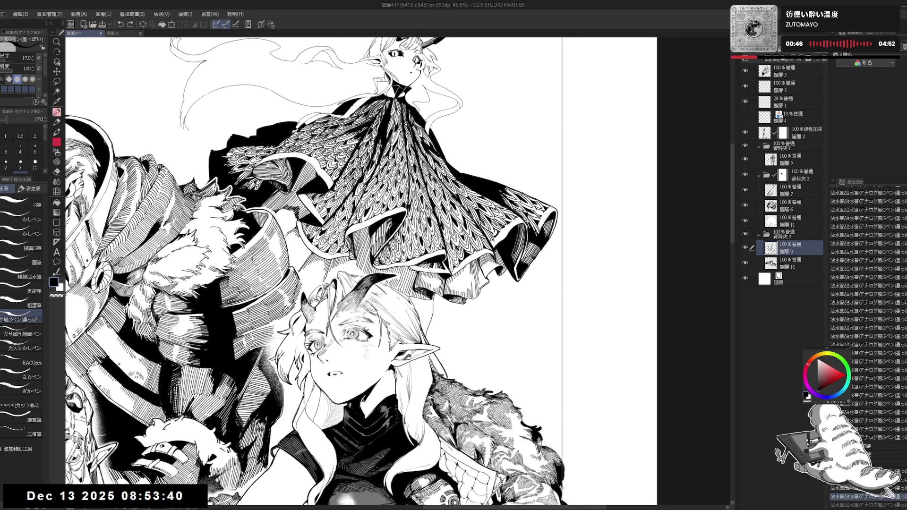
pyautogui.hotkey('ctrl', 'y')
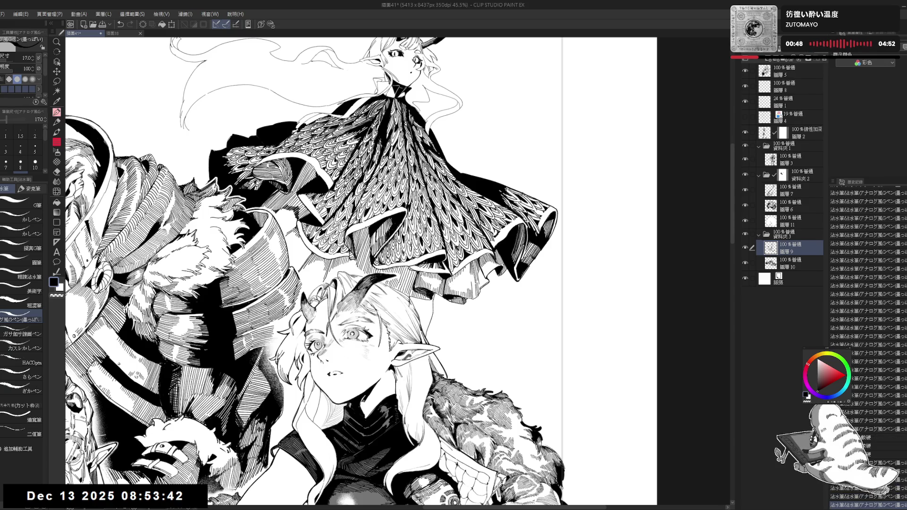
pyautogui.hotkey('ctrl', 'z')
pyautogui.hotkey('ctrl', 'y')
pyautogui.hotkey('ctrl', 'z')
# - Redraw the strand near the ear, then undo the unwanted longer version
pyautogui.scroll(1, 319, 271)
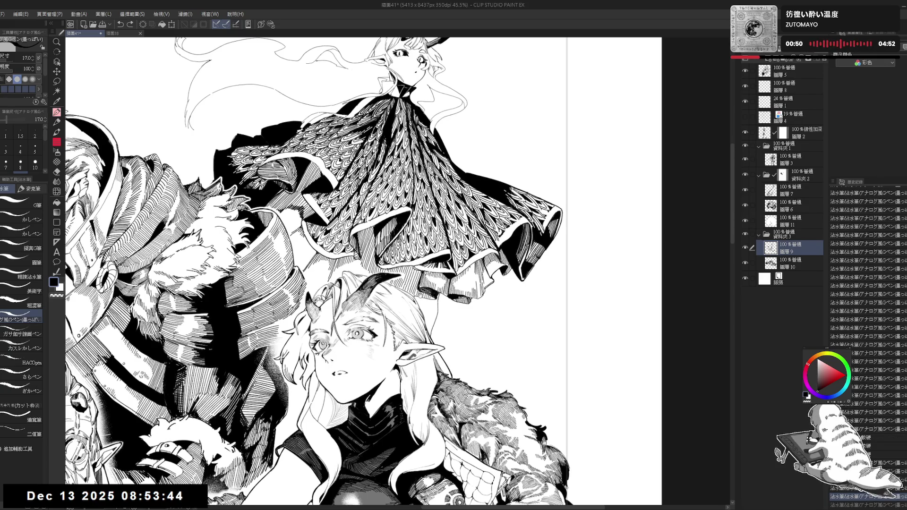
pyautogui.hotkey('ctrl', 'y')
pyautogui.hotkey('ctrl', 'z')
pyautogui.hotkey('ctrl', 'y')
pyautogui.hotkey('ctrl', 'y')
pyautogui.moveTo(428, 336); pyautogui.dragTo(424, 378)
pyautogui.hotkey('ctrl', 'z')
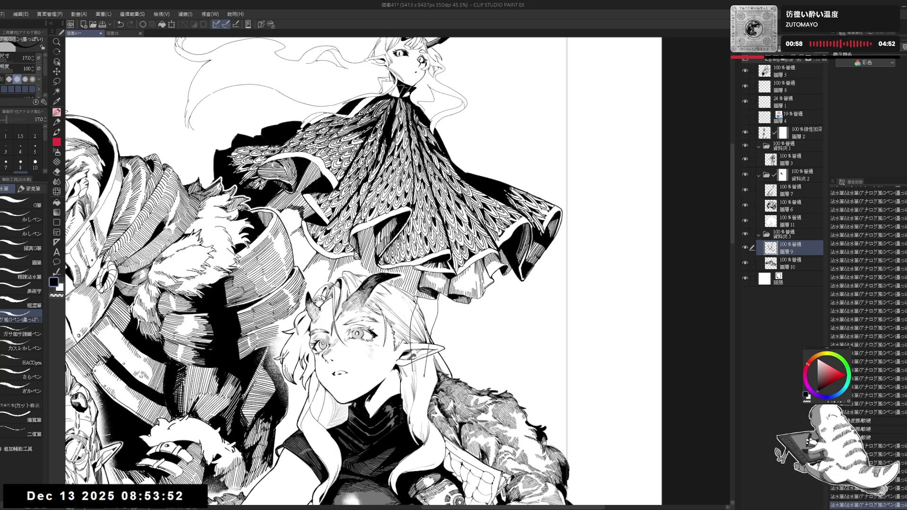
pyautogui.press('g')
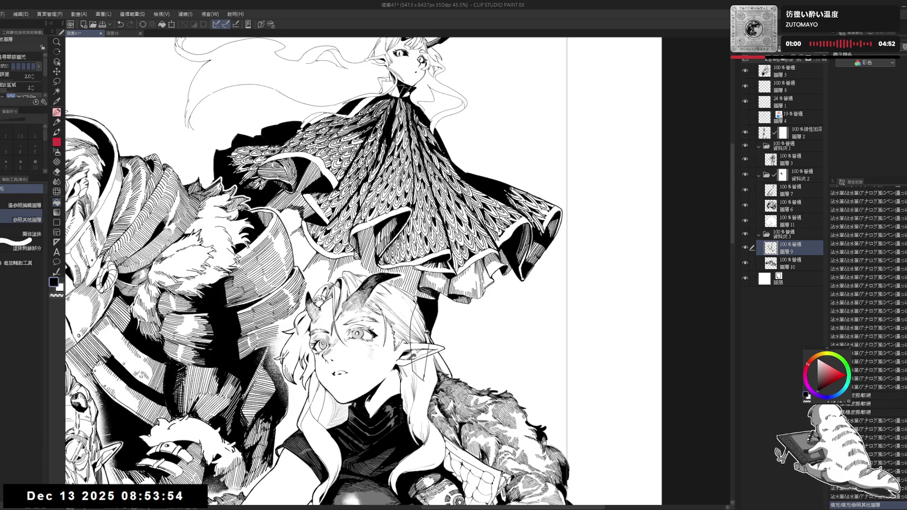
# - Fill the spot beside the elf's ear black, referring only to the editing layer
pyautogui.click(24, 205)
pyautogui.click(423, 330)
pyautogui.scroll(-1, 422, 314)
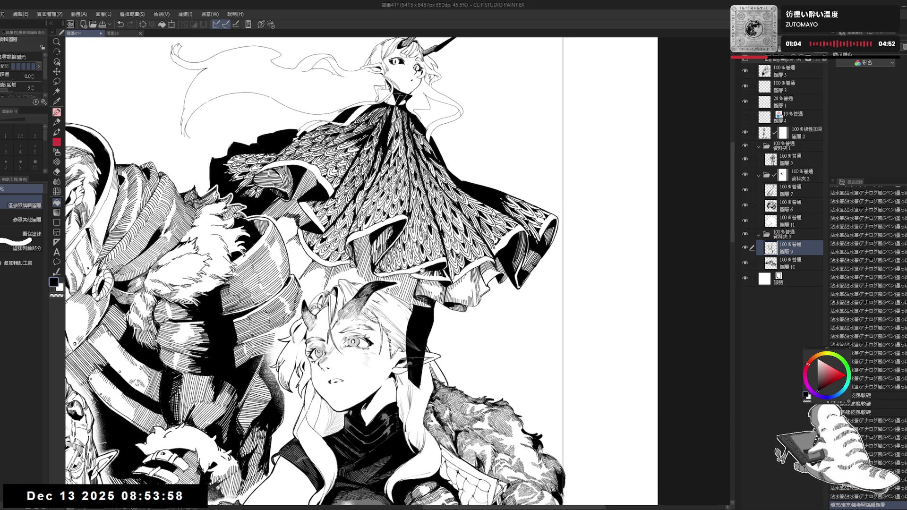
pyautogui.scroll(-2, 420, 312)
pyautogui.press('h')
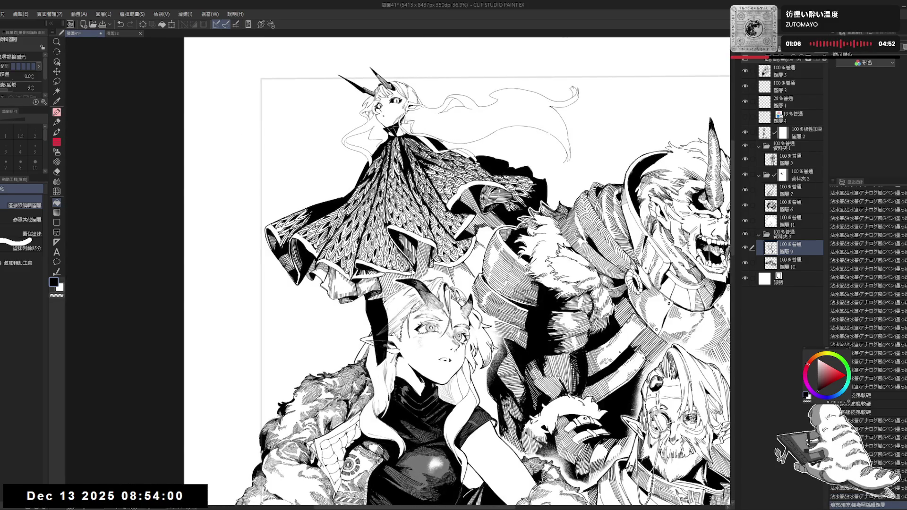
pyautogui.press('h')
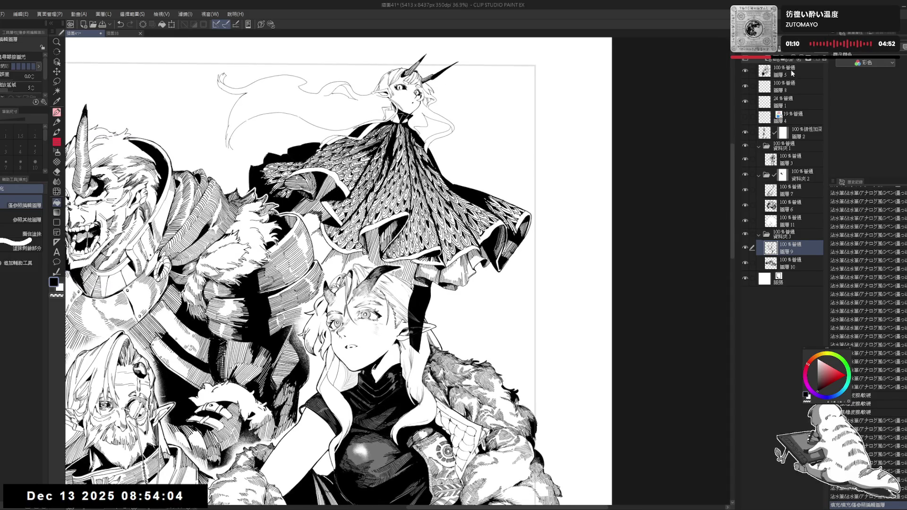
pyautogui.scroll(-2, 614, 208)
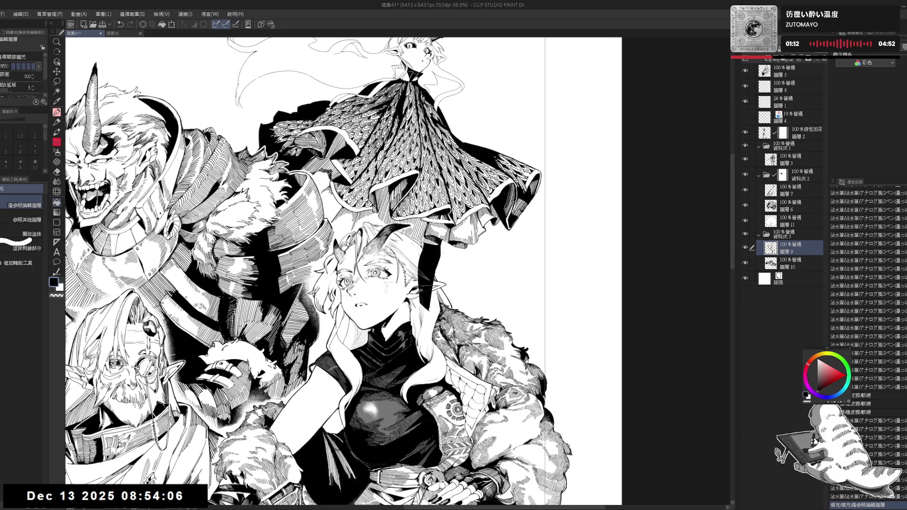
# - Select the hair on 圖層 3, invert, and fill white on a new bordered layer below
pyautogui.click(787, 163)
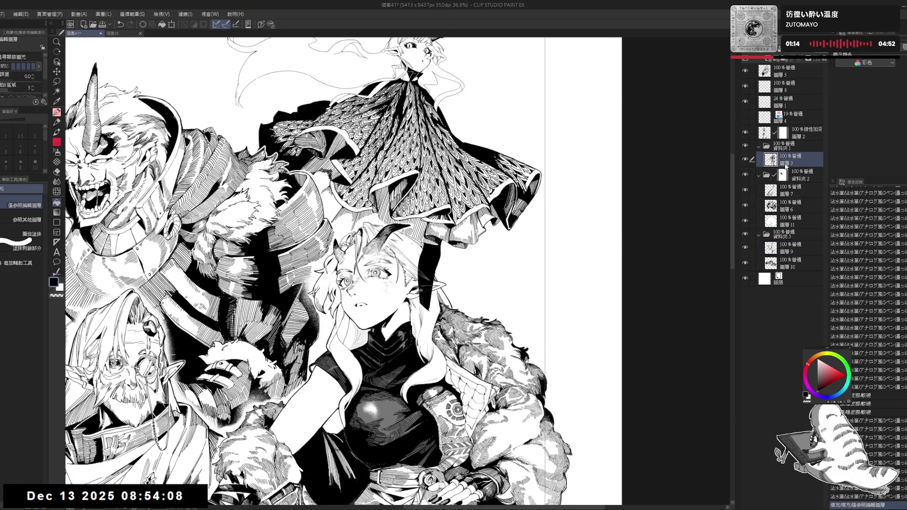
pyautogui.press('w')
pyautogui.click(416, 283)
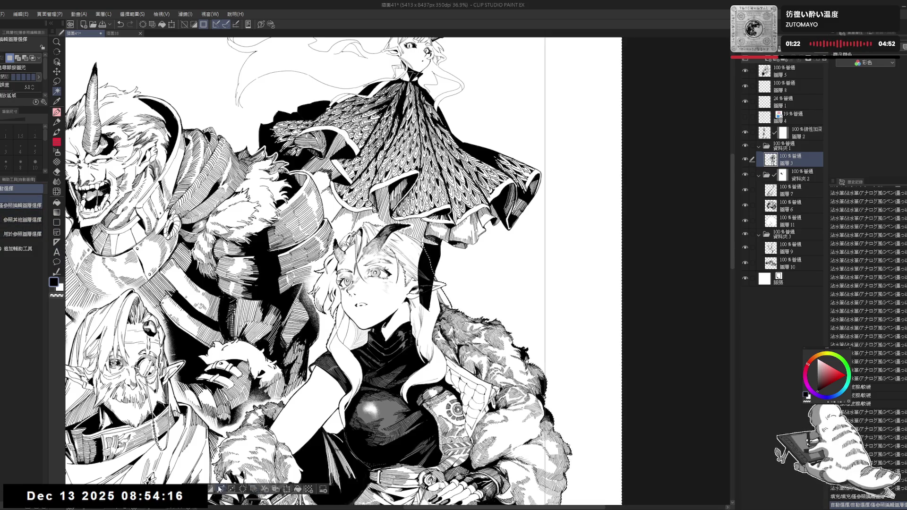
pyautogui.click(221, 488)
pyautogui.click(768, 61)
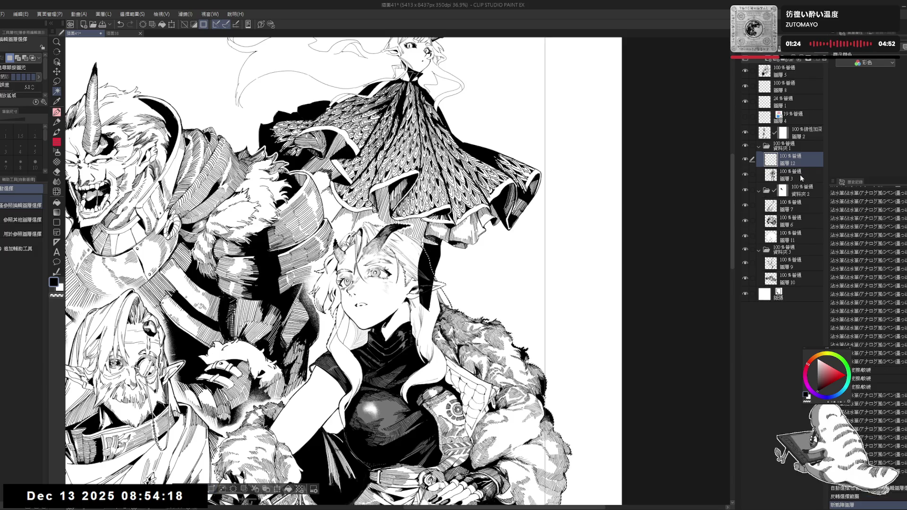
pyautogui.moveTo(800, 161); pyautogui.dragTo(800, 183)
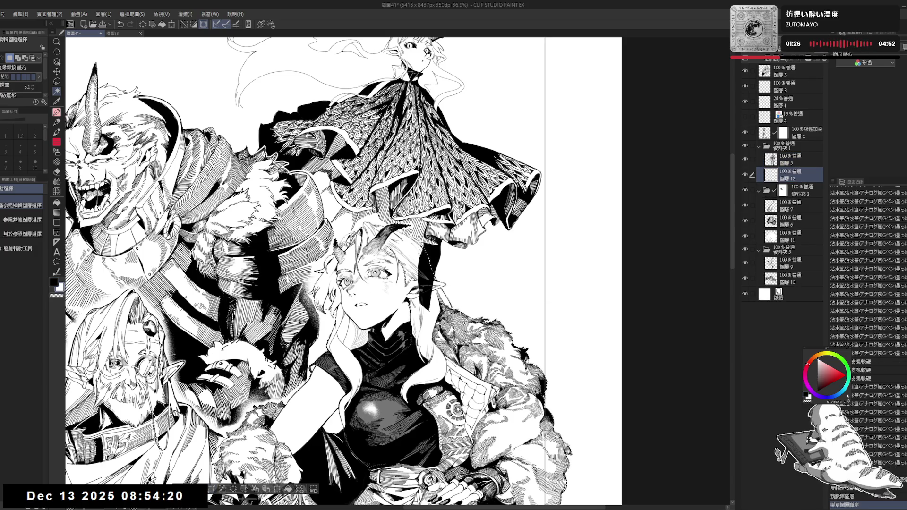
pyautogui.hotkey('alt', 'Delete')
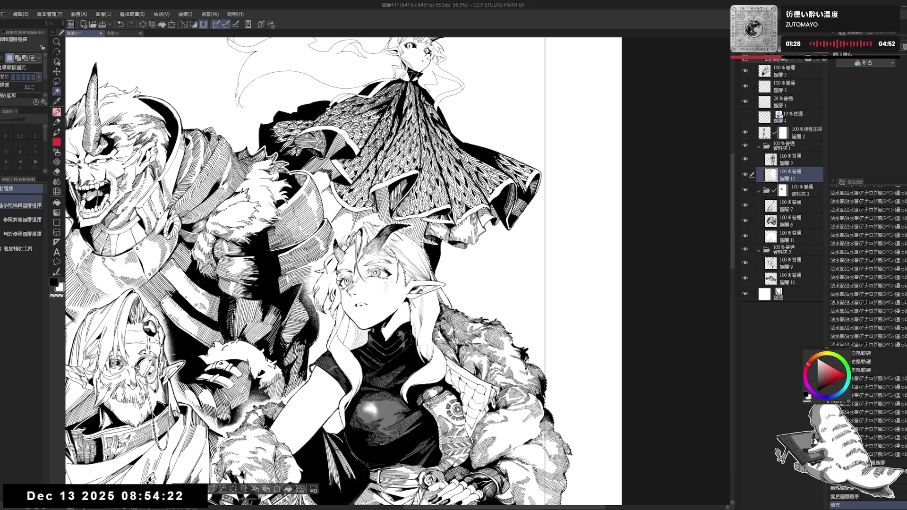
pyautogui.click(869, 55)
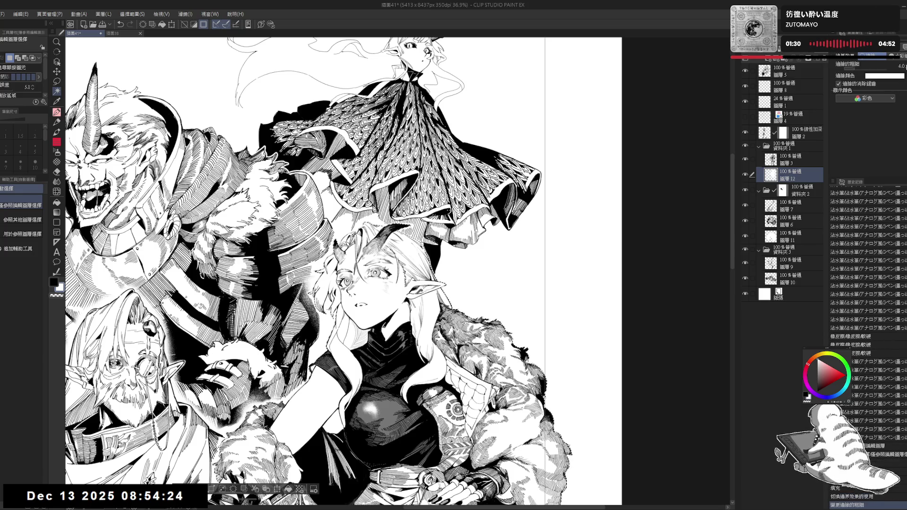
pyautogui.hotkey('ctrl', 'd')
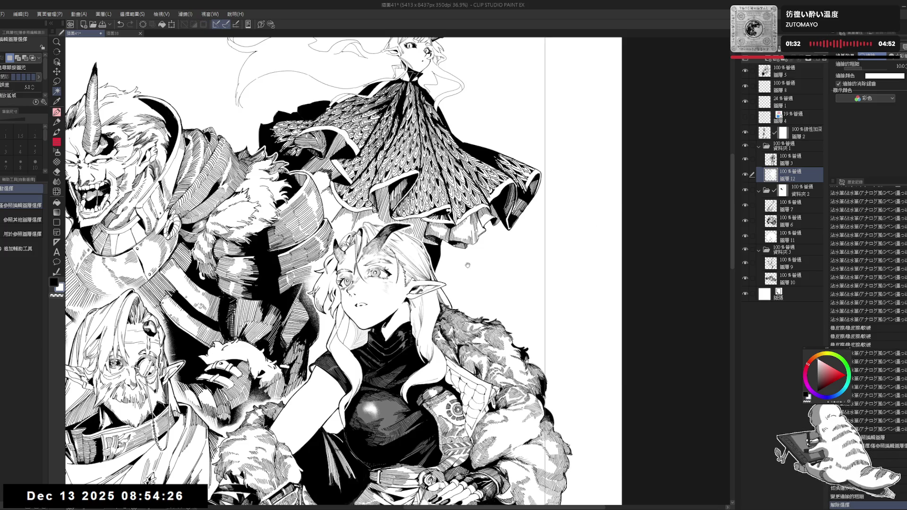
# - Pan and zoom out to review the figure group and the upper cape
pyautogui.scroll(1, 379, 272)
pyautogui.scroll(1, 380, 272)
pyautogui.moveTo(392, 264); pyautogui.dragTo(394, 276)
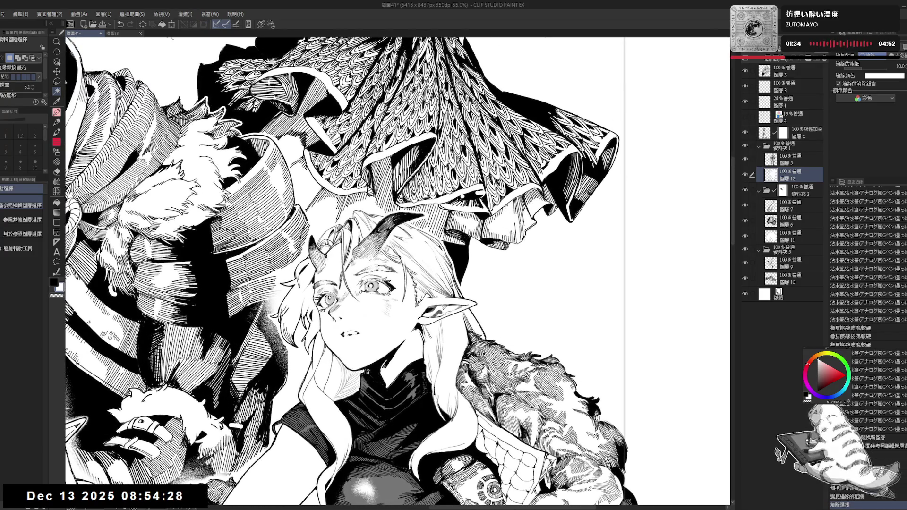
pyautogui.scroll(-4, 626, 116)
pyautogui.moveTo(628, 198)
pyautogui.mouseDown()
pyautogui.moveTo(627, 52)
pyautogui.moveTo(627, 118)
pyautogui.mouseUp()
pyautogui.scroll(2, 626, 118)
pyautogui.scroll(1, 627, 118)
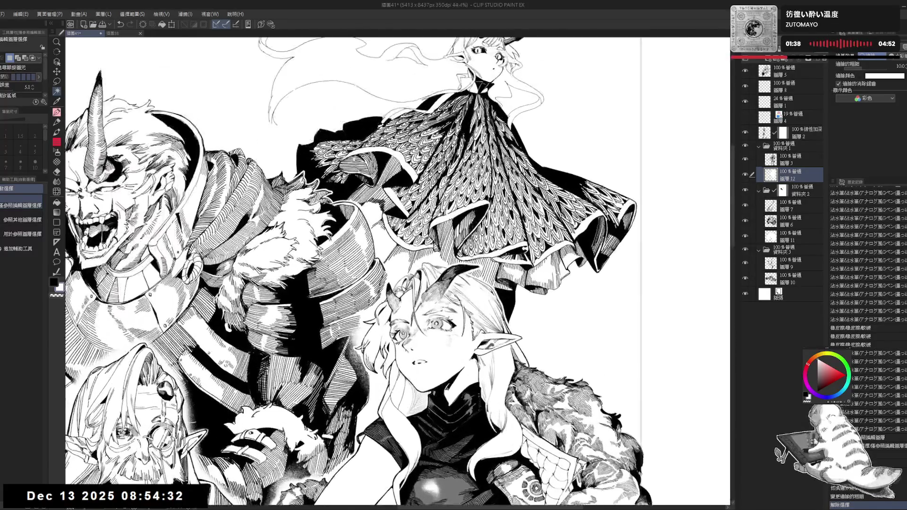
pyautogui.scroll(1, 510, 137)
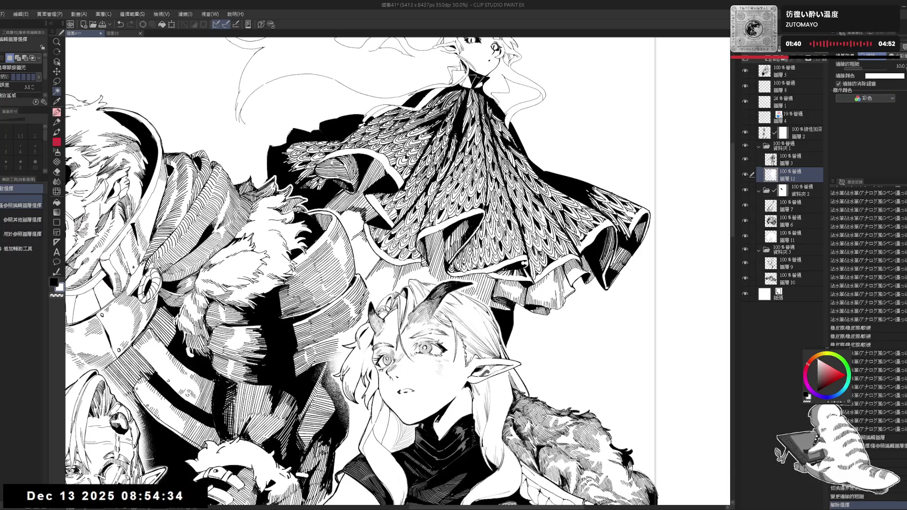
pyautogui.moveTo(695, 193); pyautogui.dragTo(689, 162)
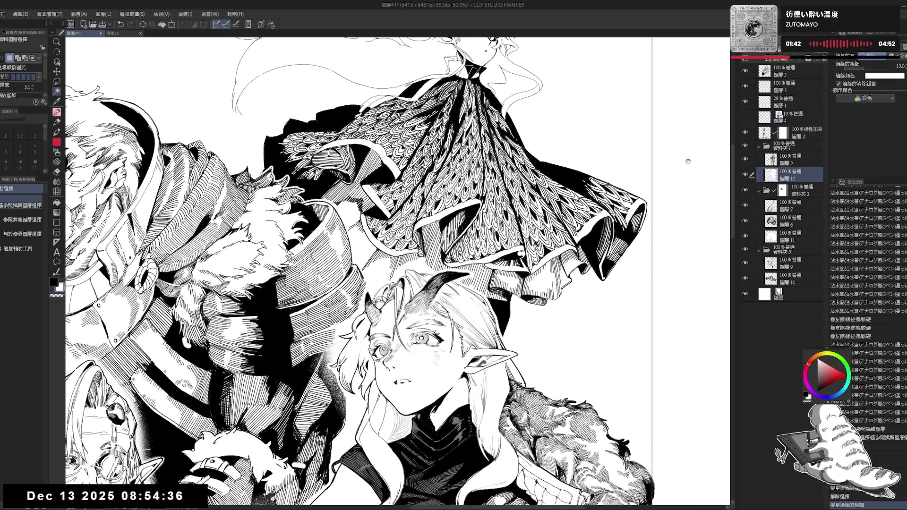
pyautogui.scroll(-3, 688, 162)
pyautogui.press('p')
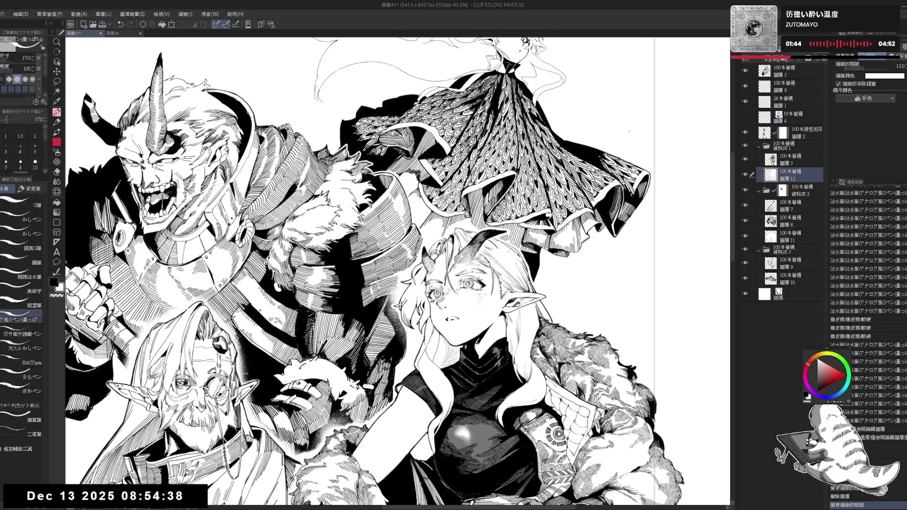
# - On 圖層 3, ink thicker G-pen strokes at size 25 on the elf woman's hair
pyautogui.click(787, 159)
pyautogui.moveTo(425, 237); pyautogui.dragTo(472, 292)
pyautogui.scroll(2, 377, 260)
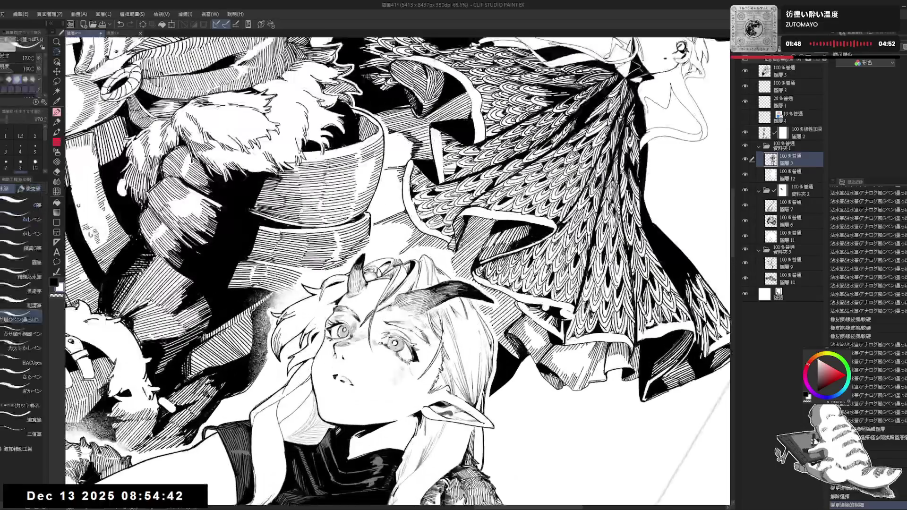
pyautogui.hotkey('ctrl', 'z')
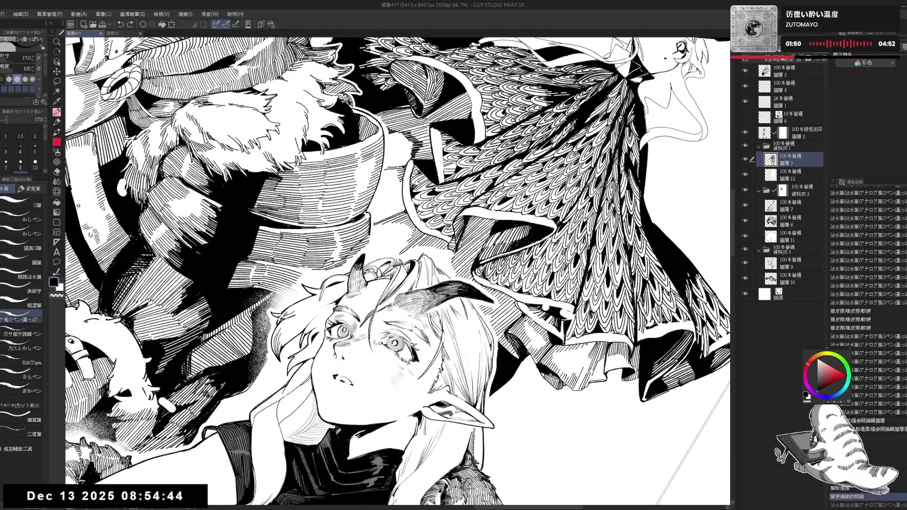
pyautogui.press(']')
pyautogui.press(']')
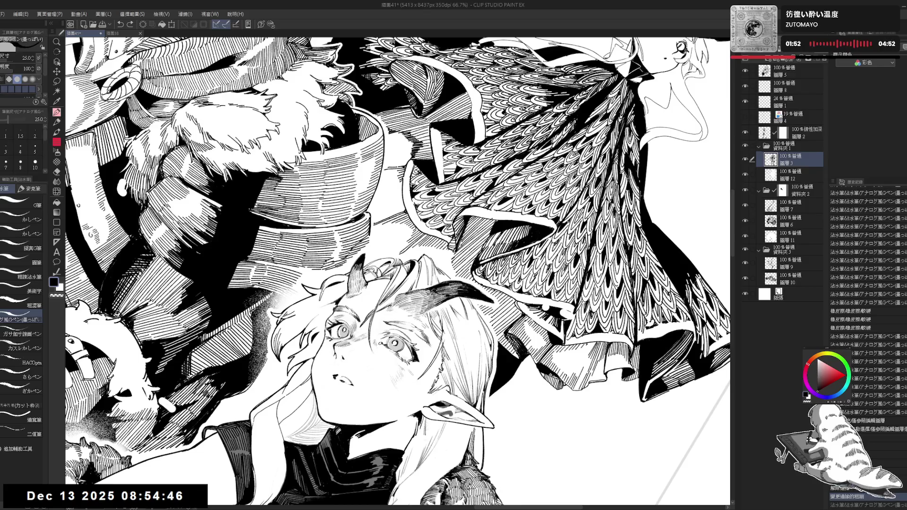
pyautogui.moveTo(439, 277)
pyautogui.mouseDown()
pyautogui.moveTo(450, 267)
pyautogui.moveTo(406, 222)
pyautogui.mouseUp()
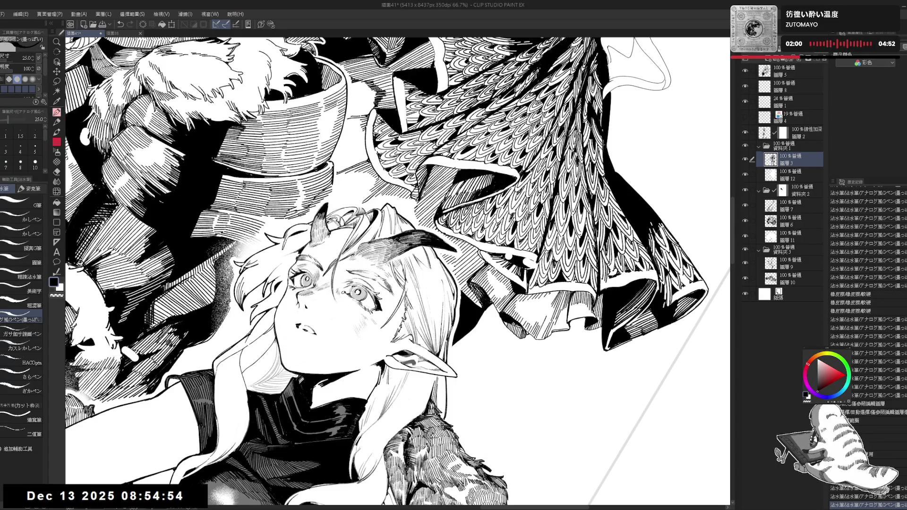
pyautogui.moveTo(425, 284); pyautogui.dragTo(428, 225)
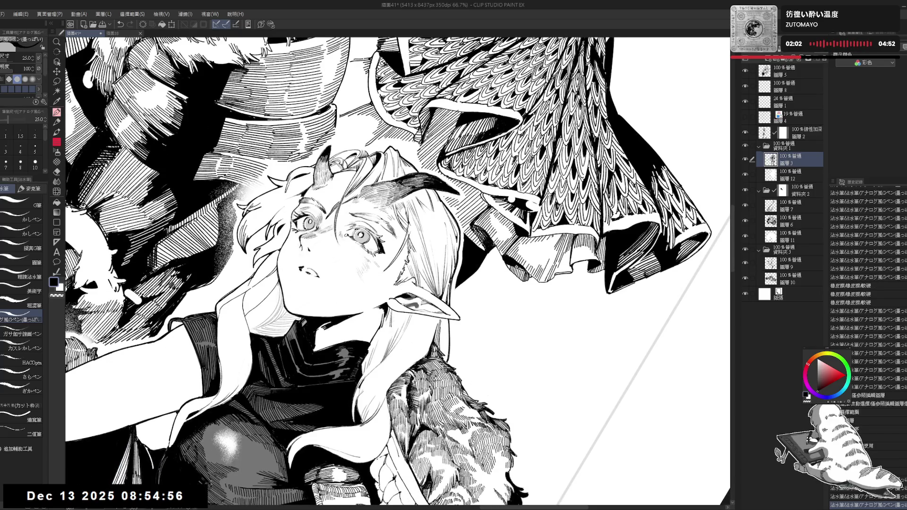
pyautogui.moveTo(396, 283); pyautogui.dragTo(425, 265)
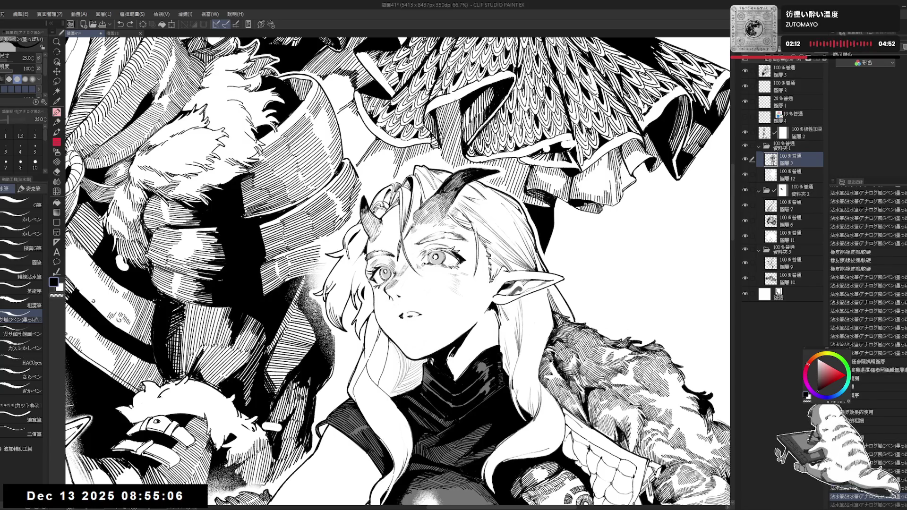
pyautogui.moveTo(176, 491); pyautogui.dragTo(181, 500)
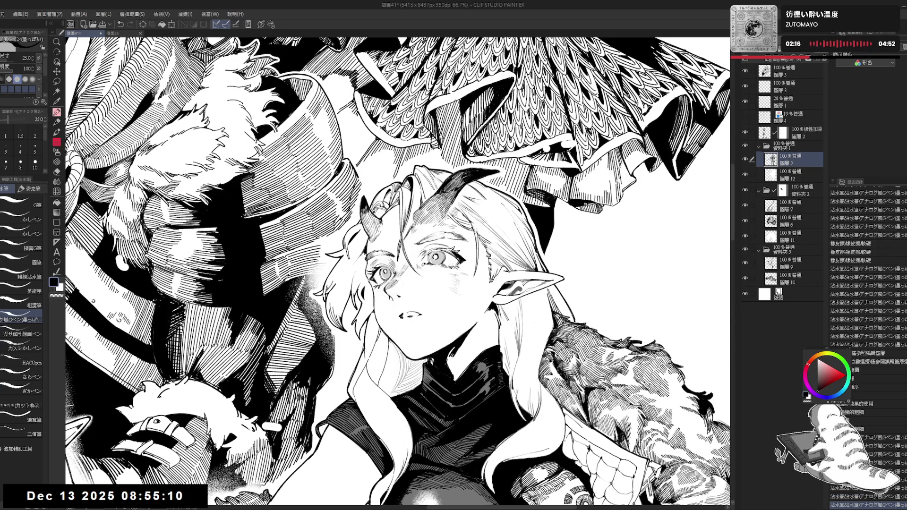
pyautogui.hotkey('ctrl', '-')
pyautogui.hotkey('ctrl', '-')
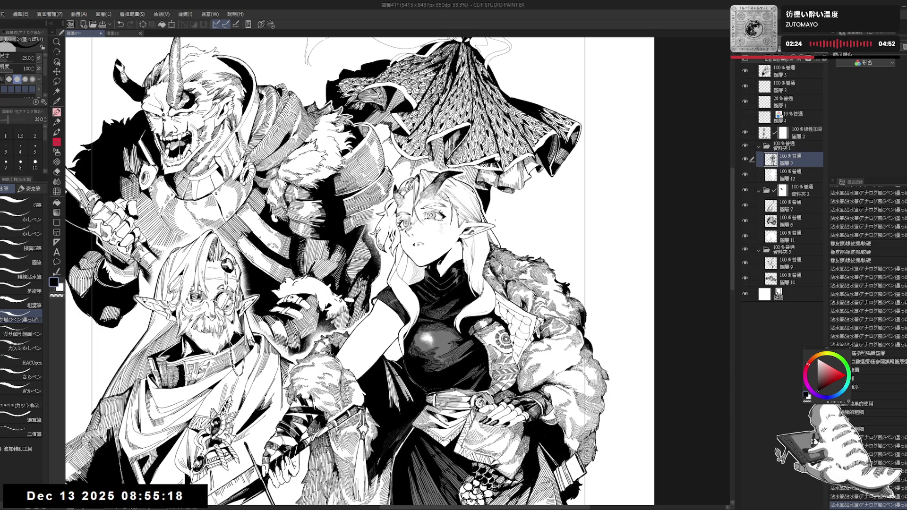
# - Fit the entire illustration page to the window with Ctrl+0
pyautogui.hotkey('ctrl', '0')
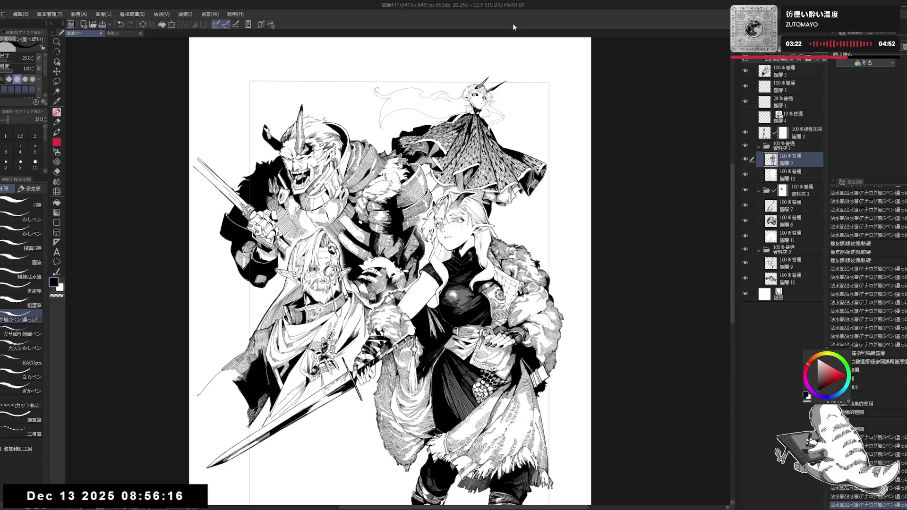
# - Erase small stray marks around the horned girl's collar
pyautogui.scroll(1, 459, 32)
pyautogui.scroll(1, 459, 32)
pyautogui.scroll(1, 481, 96)
pyautogui.scroll(1, 481, 96)
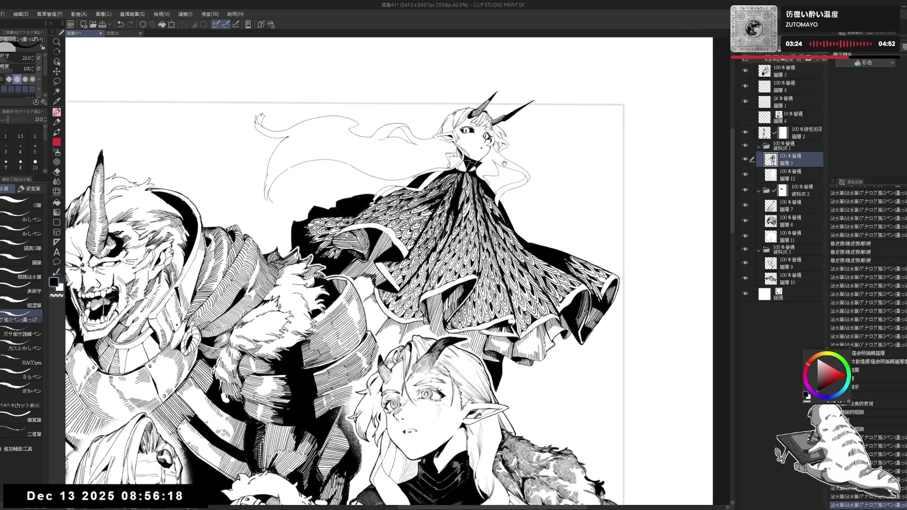
pyautogui.scroll(1, 392, 272)
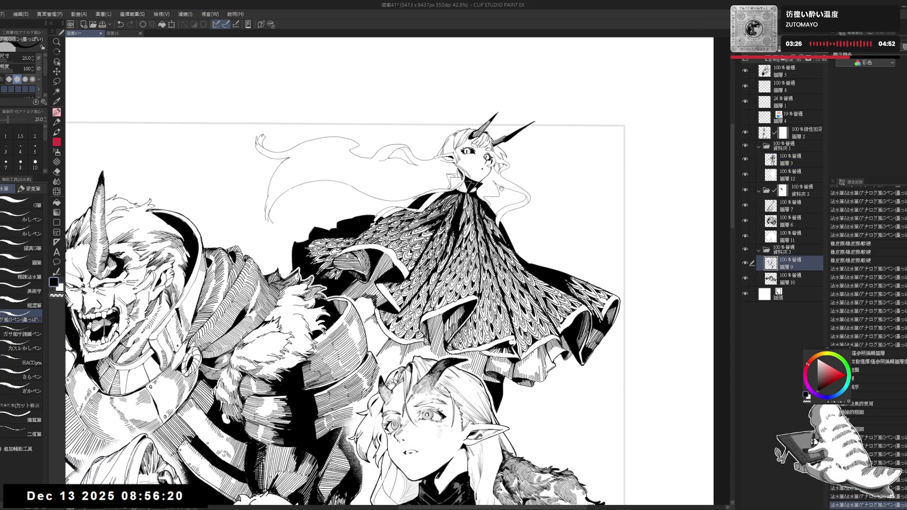
pyautogui.moveTo(524, 191); pyautogui.dragTo(530, 206)
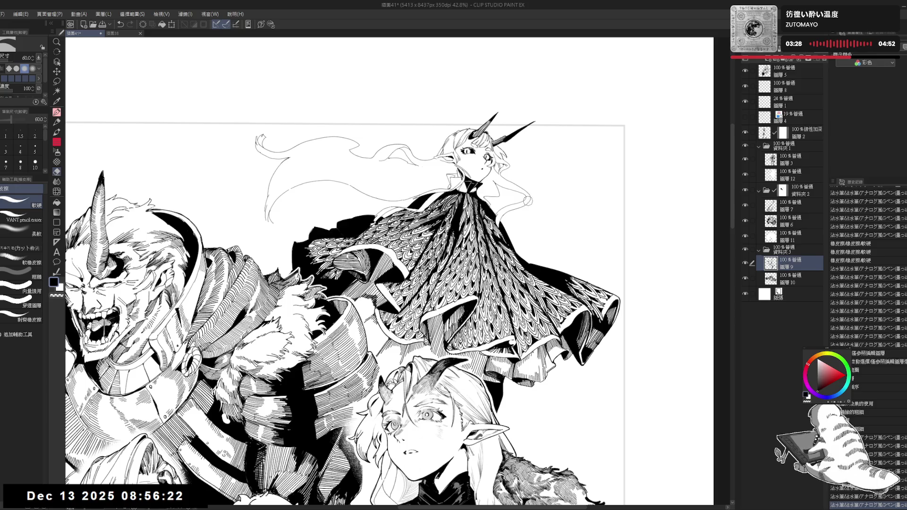
pyautogui.moveTo(498, 176); pyautogui.dragTo(504, 189)
pyautogui.scroll(1, 505, 188)
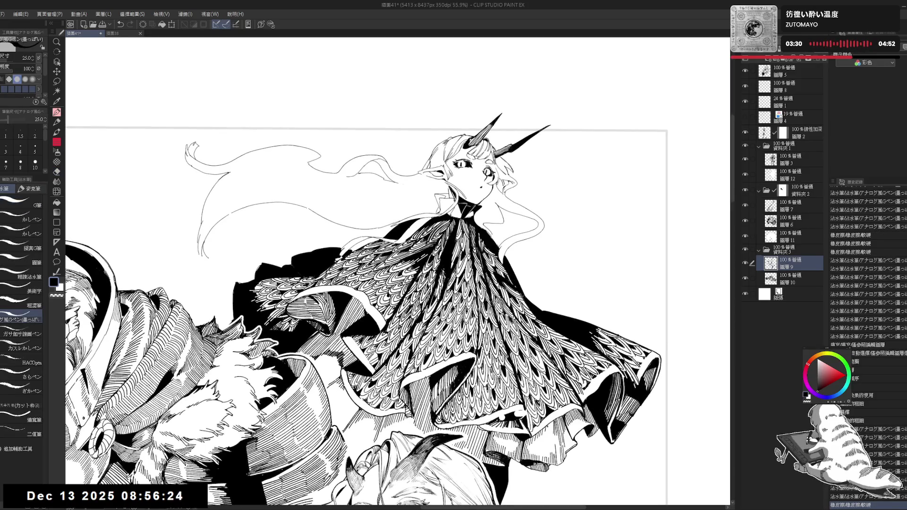
pyautogui.press('e')
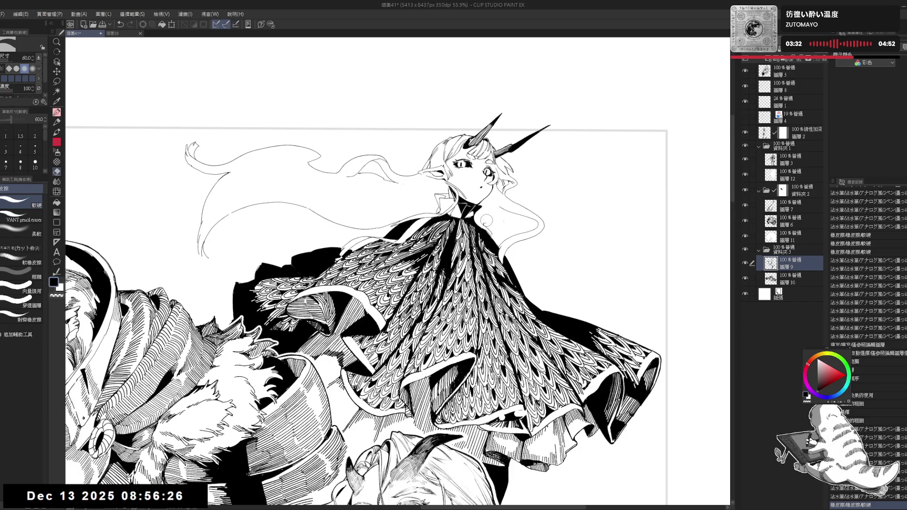
pyautogui.press('p')
# - With a smaller brush and tilted canvas, ink thin lines on the girl's figure
pyautogui.moveTo(527, 230); pyautogui.dragTo(492, 222)
pyautogui.press('[')
pyautogui.press('[')
pyautogui.press('[')
pyautogui.press('[')
pyautogui.press('[')
pyautogui.moveTo(459, 195); pyautogui.dragTo(467, 205)
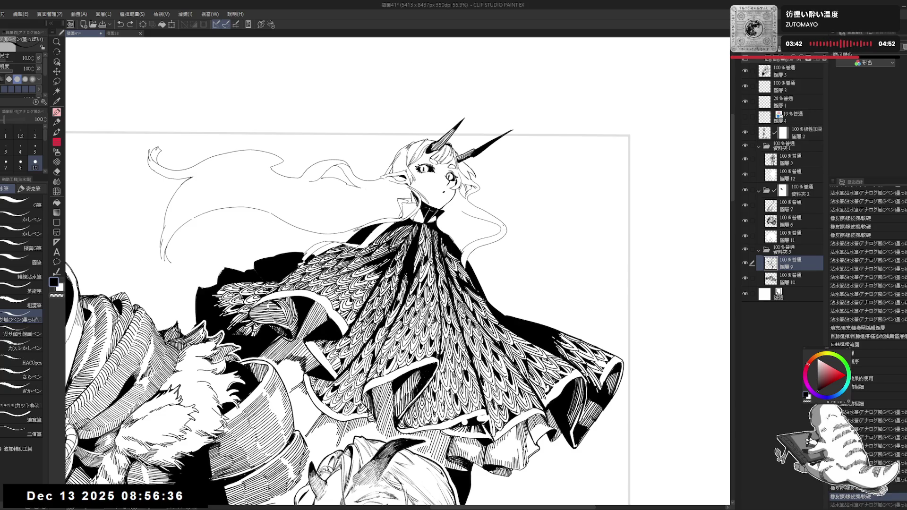
pyautogui.moveTo(505, 234); pyautogui.dragTo(498, 197)
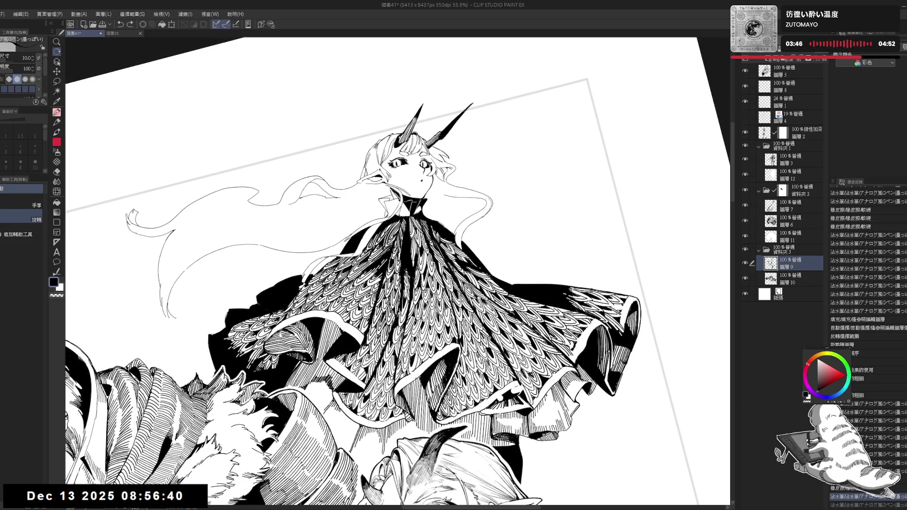
pyautogui.moveTo(472, 227); pyautogui.dragTo(425, 179)
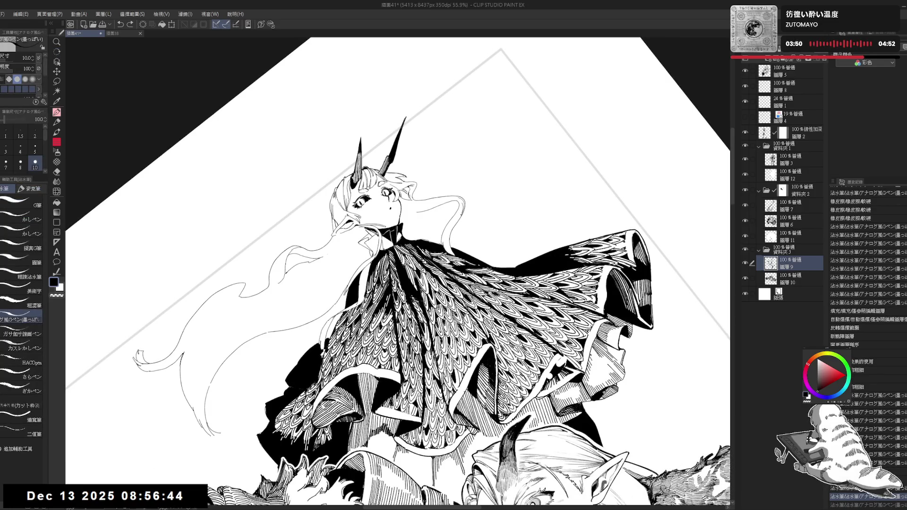
pyautogui.moveTo(453, 216); pyautogui.dragTo(447, 253)
# - Readjust the canvas angle and ink a short line at the girl's neck
pyautogui.hotkey('ctrl', '@')
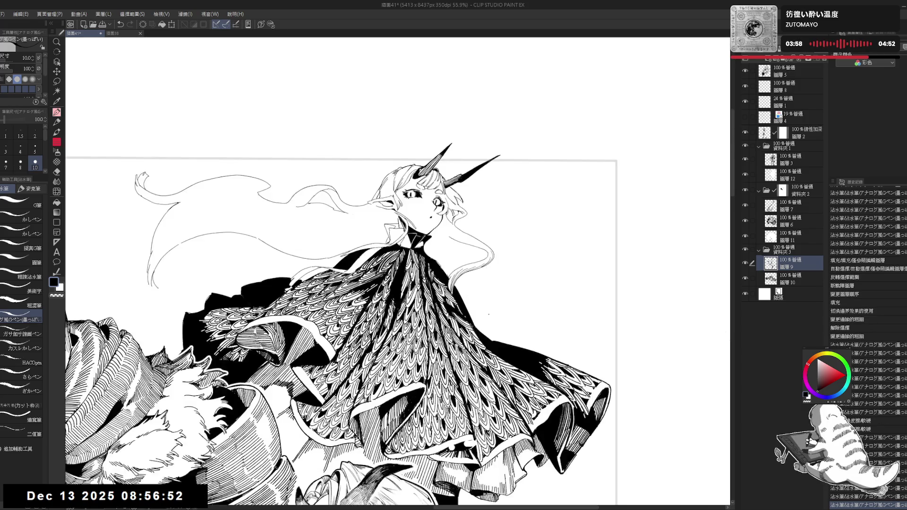
pyautogui.press('h')
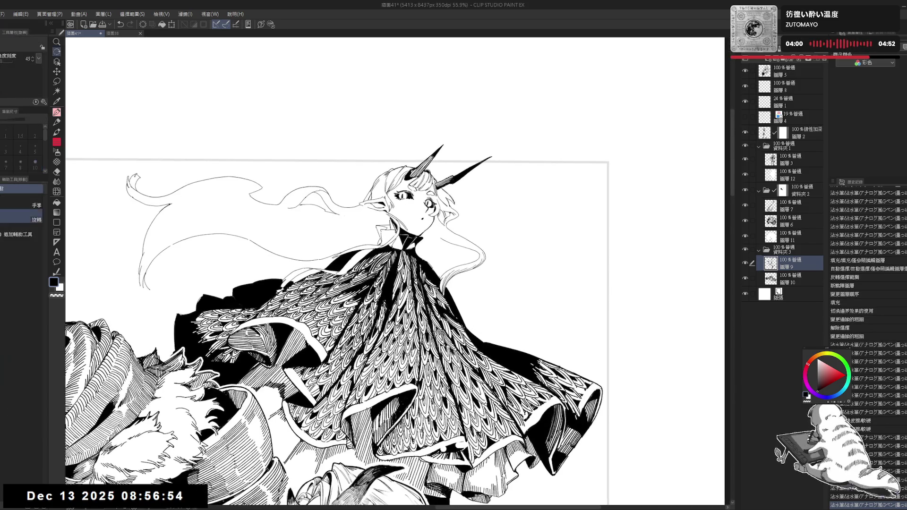
pyautogui.moveTo(426, 241); pyautogui.dragTo(427, 236)
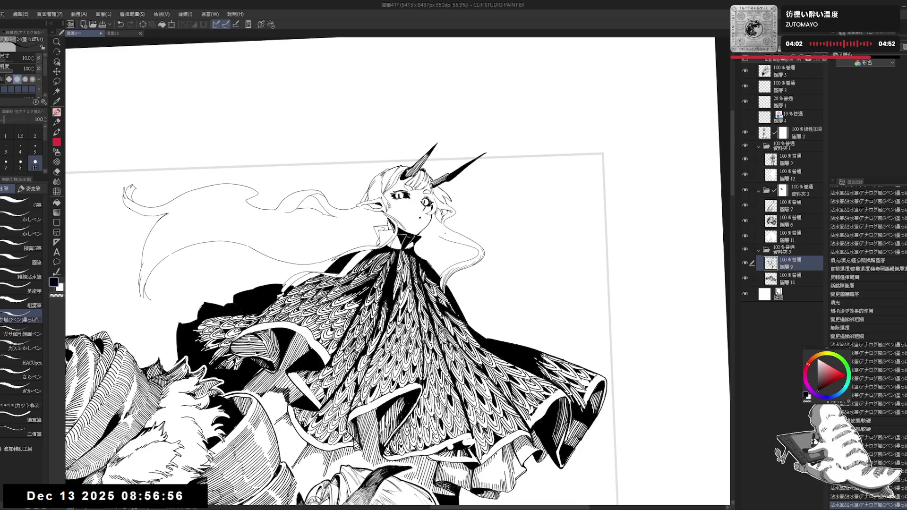
pyautogui.press('r')
pyautogui.moveTo(427, 236)
pyautogui.mouseDown()
pyautogui.moveTo(465, 270)
pyautogui.moveTo(456, 249)
pyautogui.mouseUp()
pyautogui.press('e')
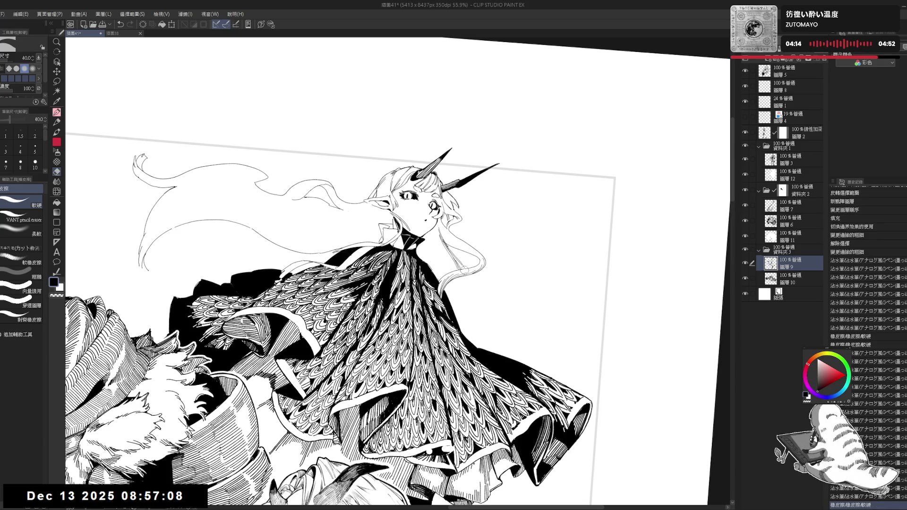
pyautogui.press('p')
pyautogui.hotkey('ctrl', '0')
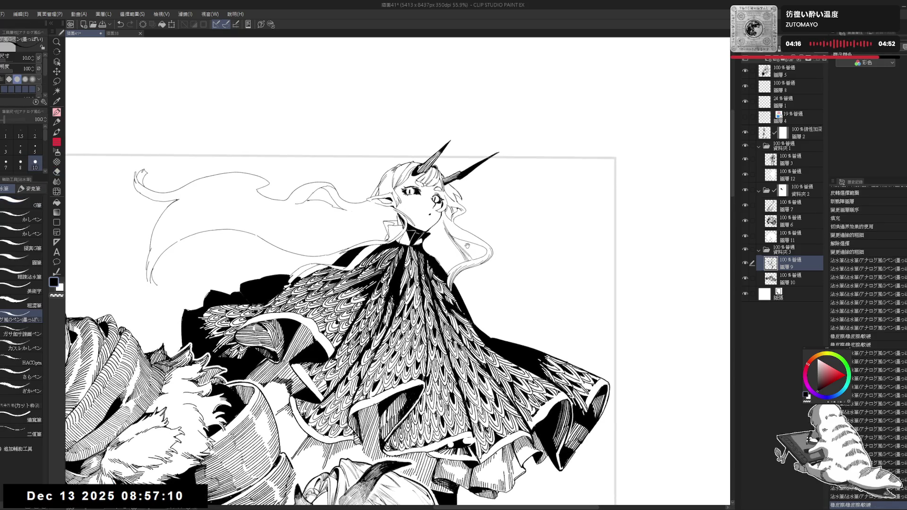
pyautogui.press('^')
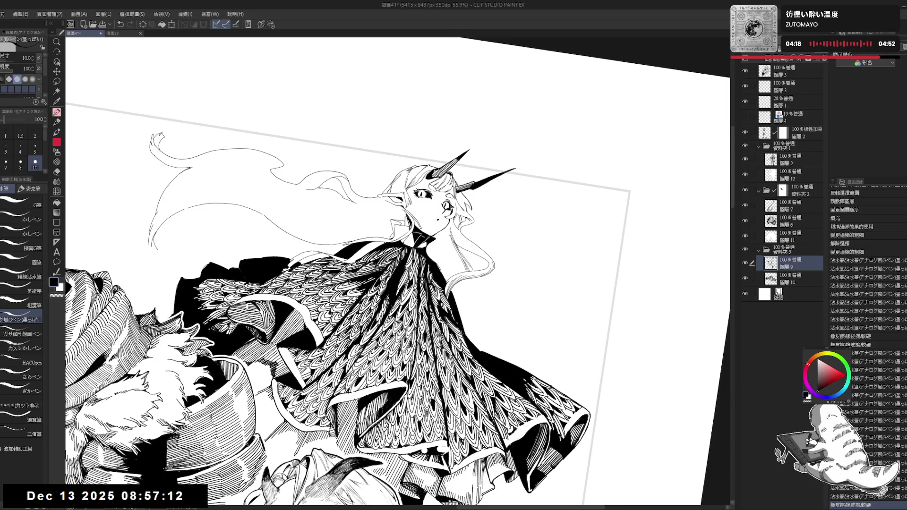
pyautogui.moveTo(446, 233)
pyautogui.mouseDown()
pyautogui.moveTo(453, 275)
pyautogui.moveTo(454, 255)
pyautogui.moveTo(440, 268)
pyautogui.mouseUp()
# - Fill a small area near the collar and refine the collar with short ink strokes
pyautogui.press('p')
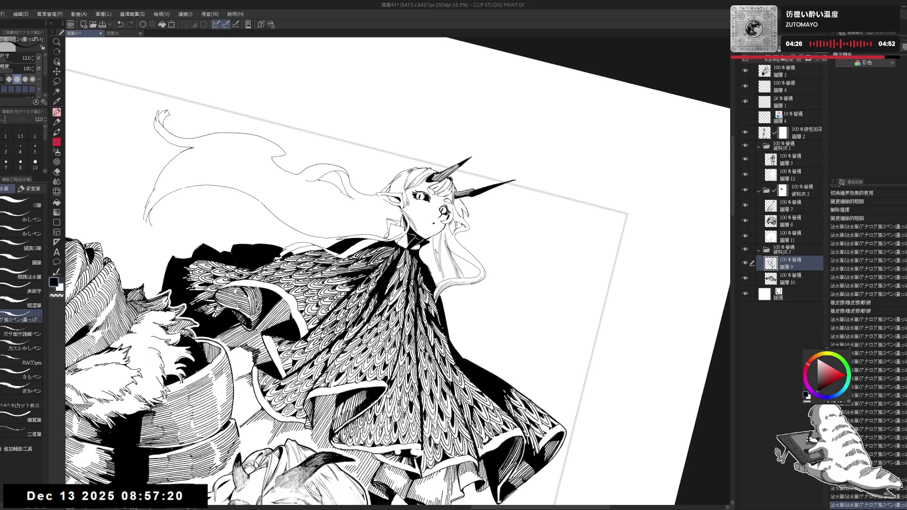
pyautogui.click(437, 260)
pyautogui.moveTo(437, 238)
pyautogui.mouseDown()
pyautogui.moveTo(447, 279)
pyautogui.moveTo(449, 270)
pyautogui.mouseUp()
pyautogui.hotkey('ctrl', '@')
pyautogui.press('^')
pyautogui.press('-')
pyautogui.hotkey('ctrl', 'z')
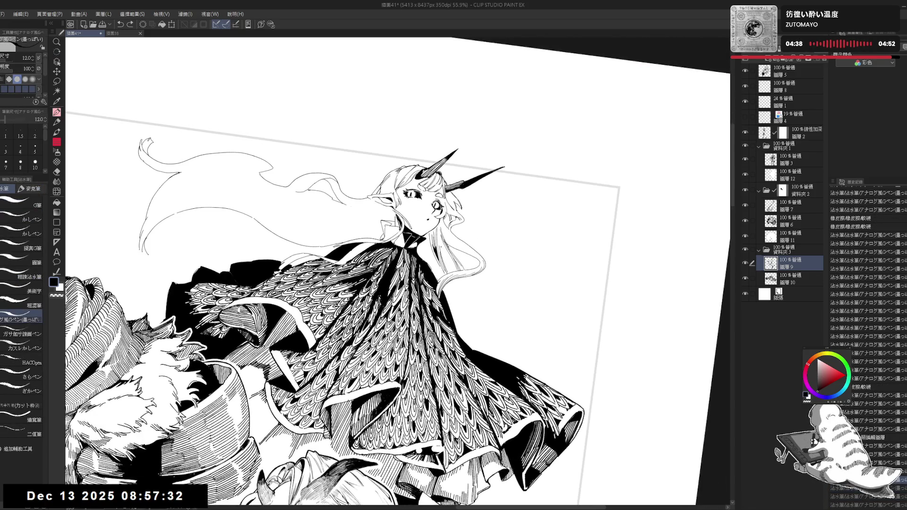
pyautogui.moveTo(444, 253); pyautogui.dragTo(445, 268)
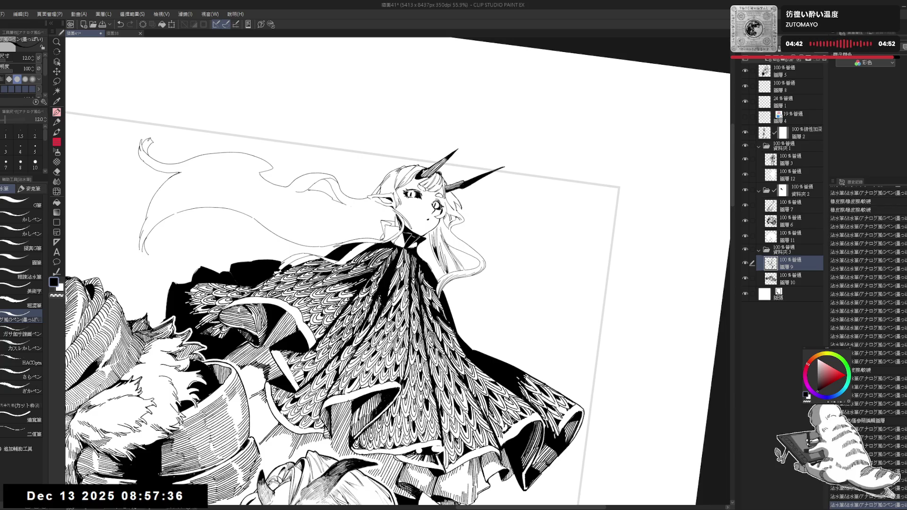
pyautogui.hotkey('ctrl', '@')
pyautogui.press('^')
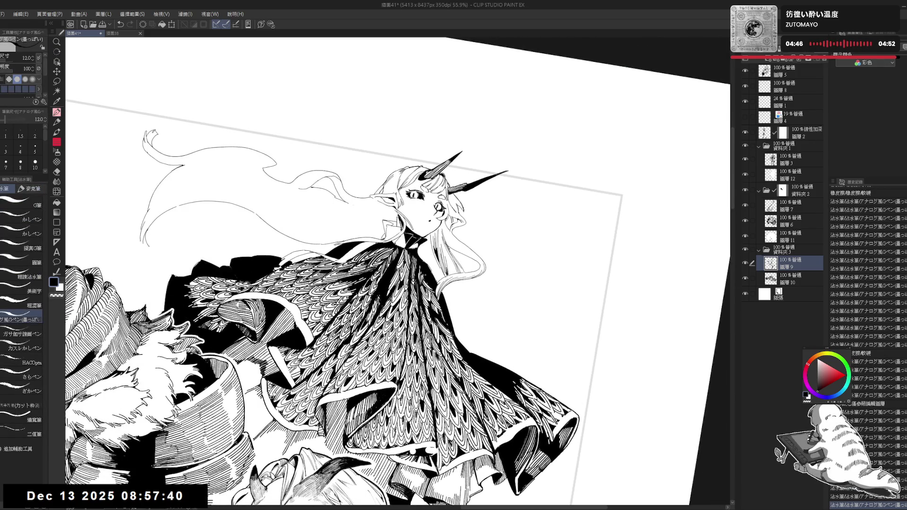
pyautogui.press('-')
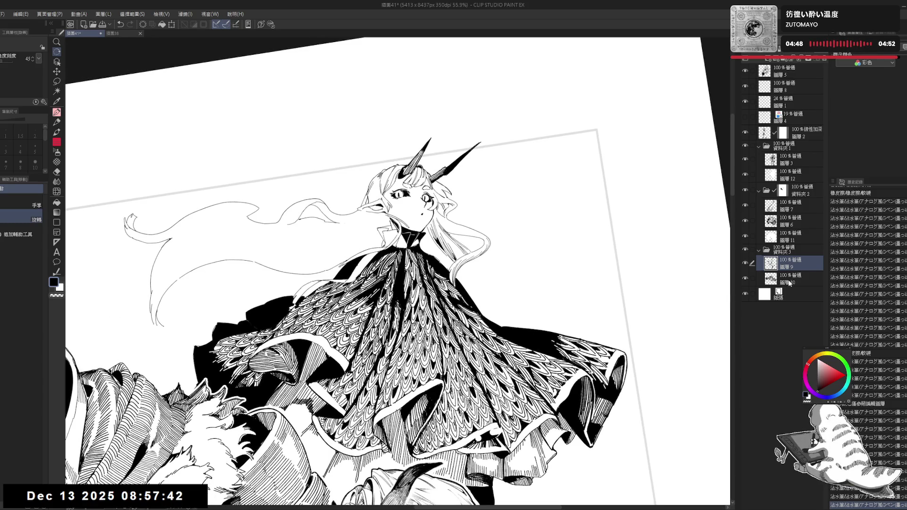
# - Merge ink layer 圖層10 into 圖層9
pyautogui.keyDown('ctrl'); pyautogui.click(790, 283); pyautogui.keyUp('ctrl')
pyautogui.hotkey('ctrl', '@')
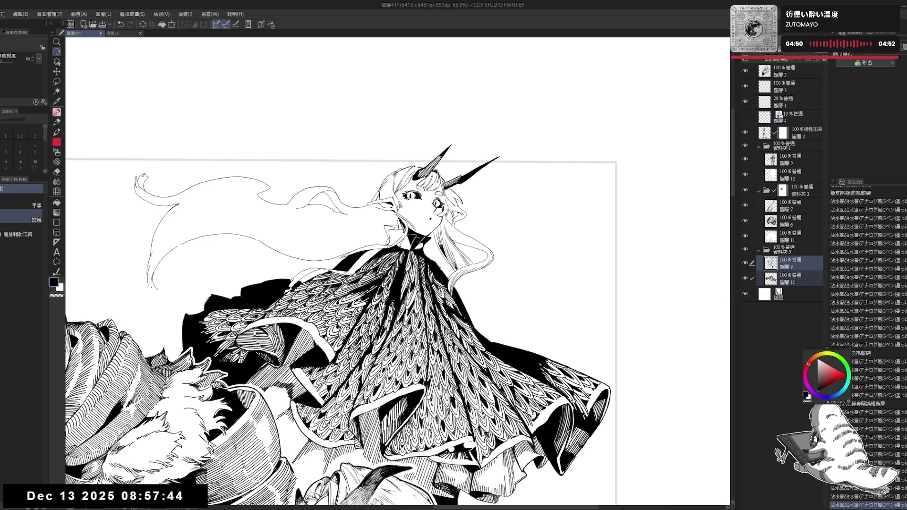
pyautogui.hotkey('shift', 'alt', 'e')
pyautogui.moveTo(574, 319); pyautogui.dragTo(573, 302)
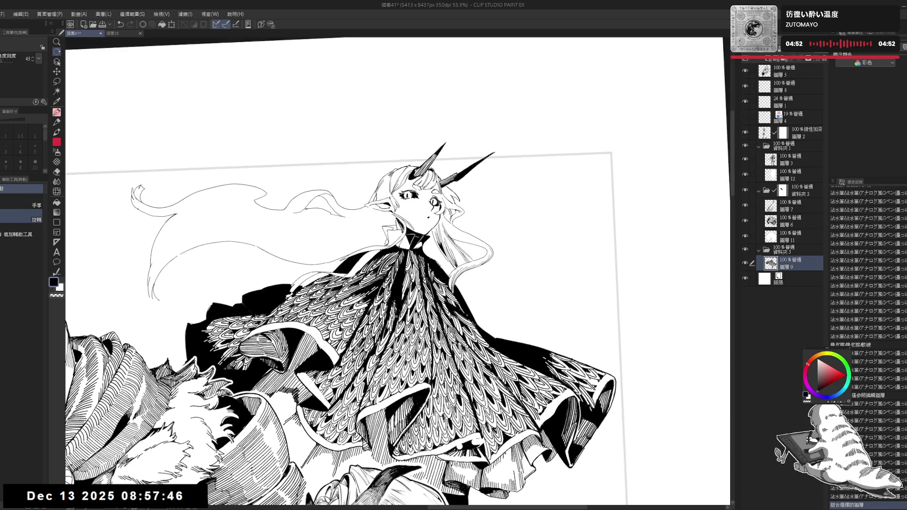
# - Erase a small mark on the hair and add several short G-pen strokes
pyautogui.press('e')
pyautogui.click(430, 234)
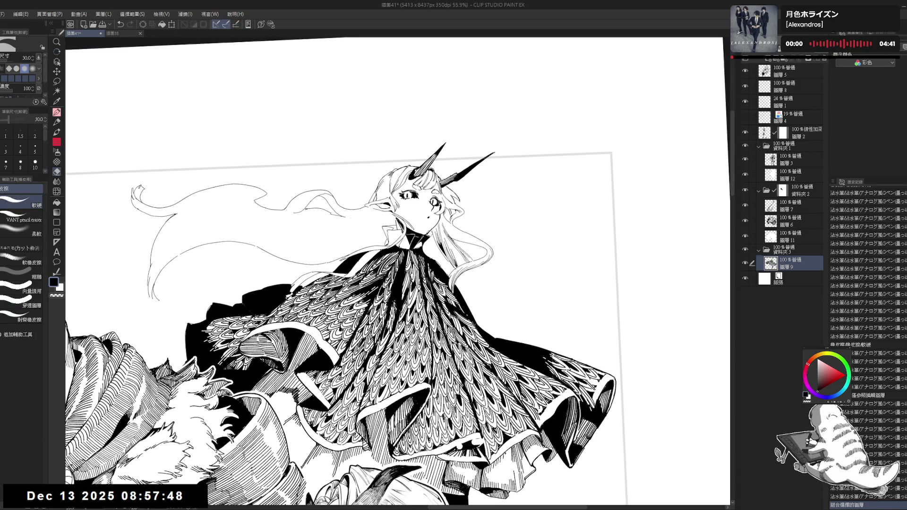
pyautogui.press('p')
pyautogui.scroll(2, 430, 234)
pyautogui.moveTo(443, 251); pyautogui.dragTo(444, 272)
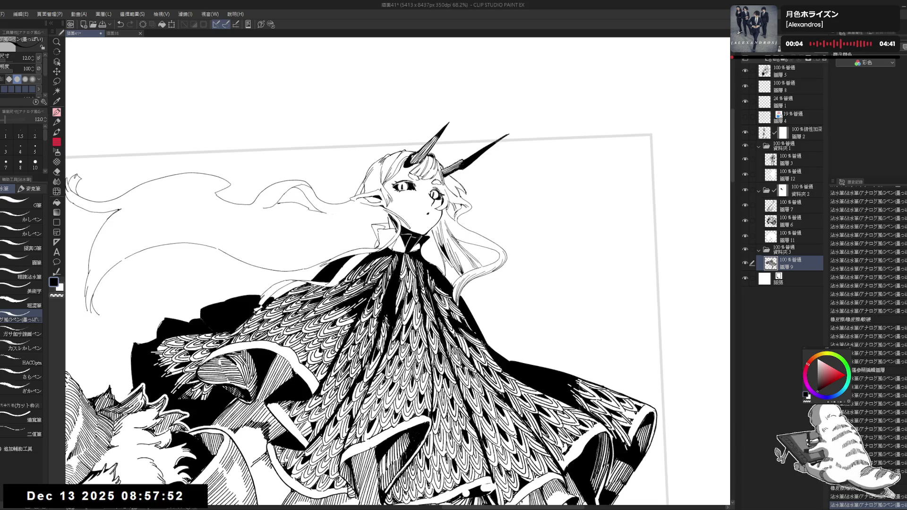
pyautogui.moveTo(444, 257); pyautogui.dragTo(446, 275)
pyautogui.moveTo(435, 230)
pyautogui.mouseDown()
pyautogui.moveTo(429, 248)
pyautogui.moveTo(437, 265)
pyautogui.mouseUp()
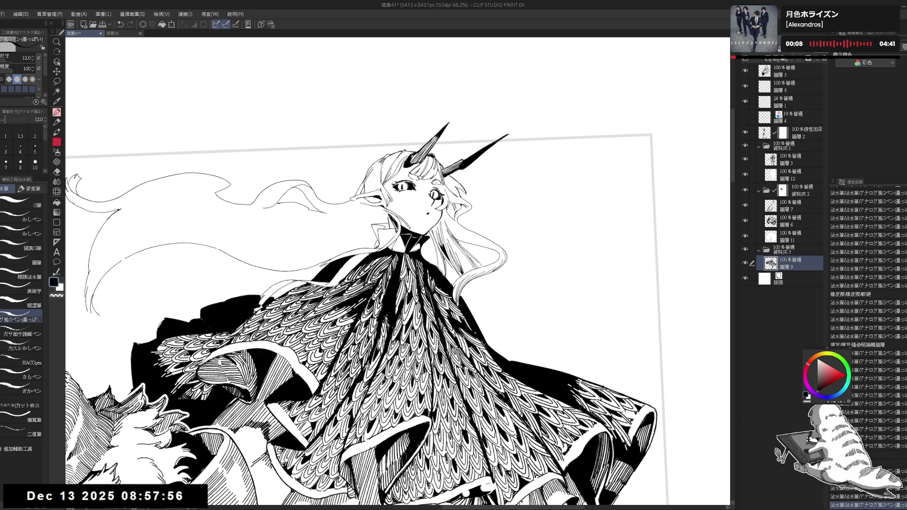
pyautogui.hotkey('ctrl', 'z')
pyautogui.hotkey('ctrl', 'y')
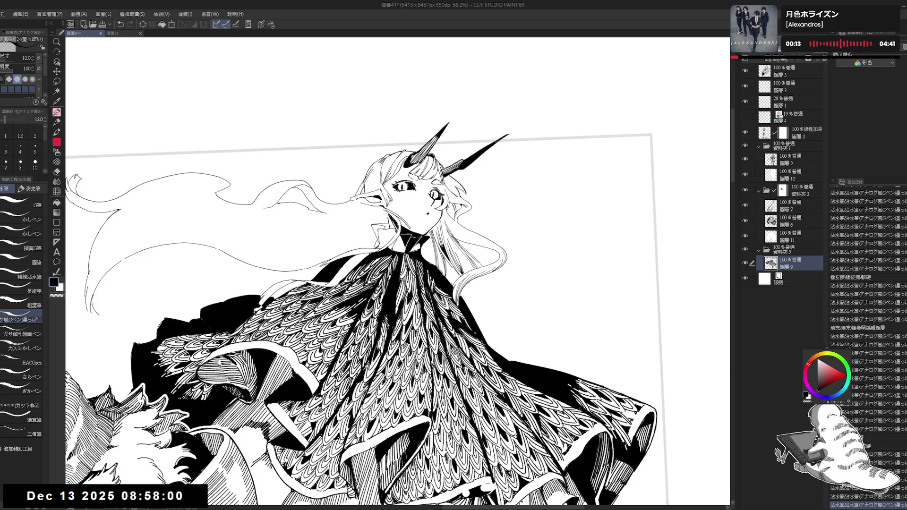
pyautogui.moveTo(431, 237)
pyautogui.mouseDown()
pyautogui.moveTo(434, 264)
pyautogui.moveTo(422, 257)
pyautogui.mouseUp()
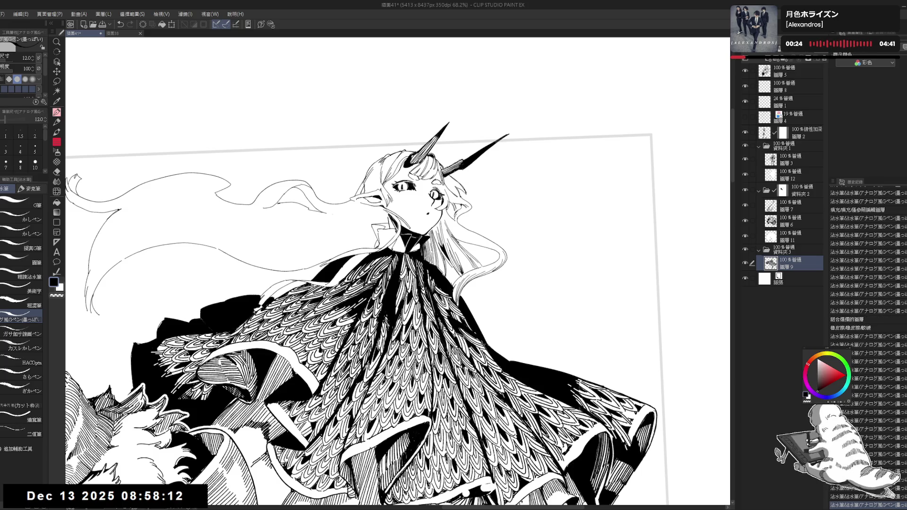
# - Ink longer hair strokes with a larger brush, zooming in on the hair
pyautogui.scroll(-1, 368, 298)
pyautogui.scroll(-2, 443, 262)
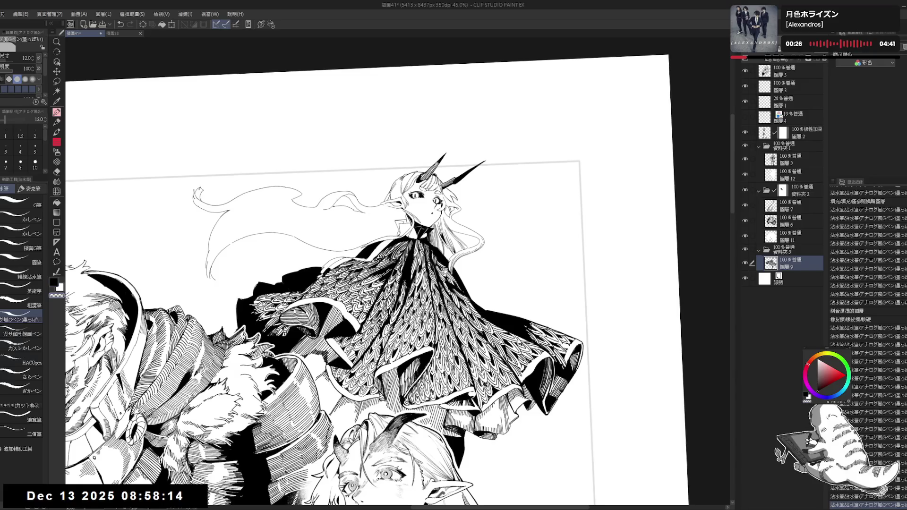
pyautogui.scroll(-1, 437, 229)
pyautogui.moveTo(438, 227); pyautogui.dragTo(425, 284)
pyautogui.press(']')
pyautogui.press(']')
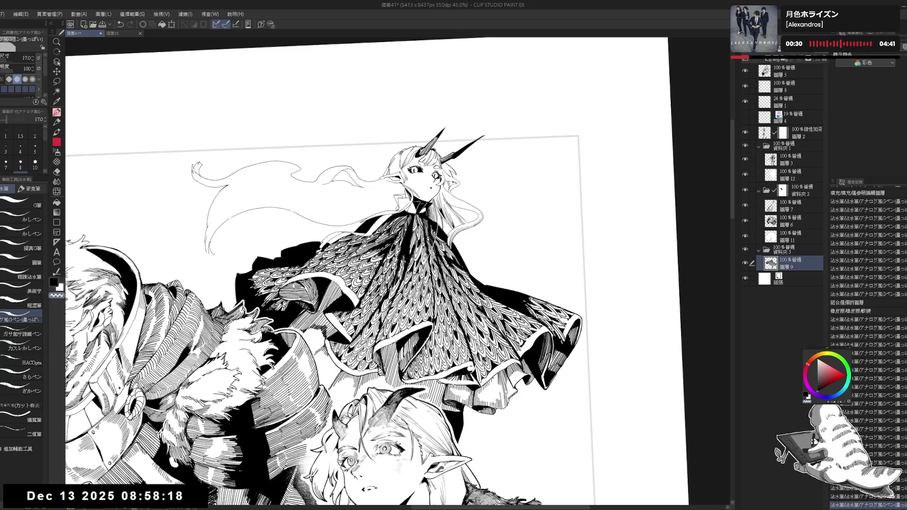
pyautogui.moveTo(426, 226); pyautogui.dragTo(435, 261)
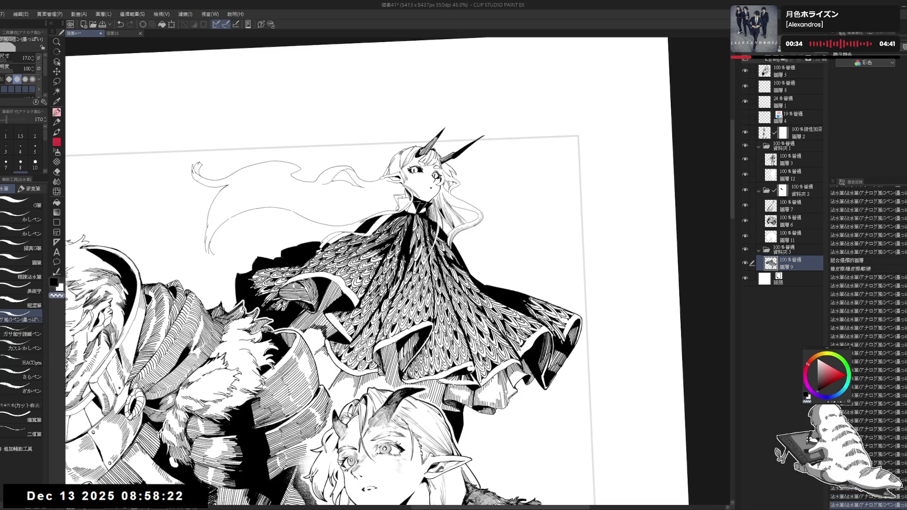
pyautogui.moveTo(378, 284); pyautogui.dragTo(416, 246)
pyautogui.moveTo(431, 212); pyautogui.dragTo(434, 230)
# - Clean up small spots in the hair with the transparent colour
pyautogui.press('c')
pyautogui.moveTo(430, 198); pyautogui.dragTo(432, 222)
pyautogui.hotkey('ctrl', 'z')
pyautogui.press('c')
pyautogui.moveTo(399, 279); pyautogui.dragTo(403, 297)
pyautogui.moveTo(423, 220); pyautogui.dragTo(425, 262)
pyautogui.moveTo(394, 293); pyautogui.dragTo(408, 314)
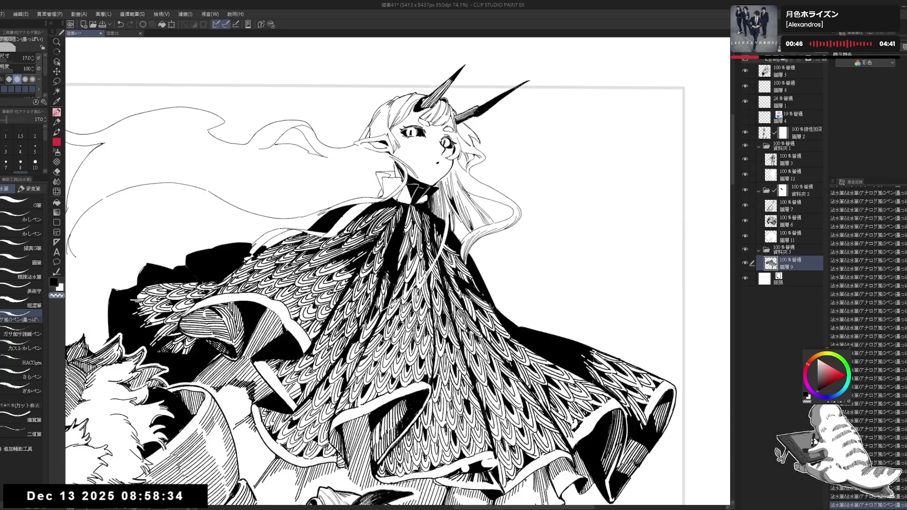
# - In black, draw a long curving hair strand right of the face and extend its tip downward
pyautogui.hotkey('ctrl', '@')
pyautogui.press('c')
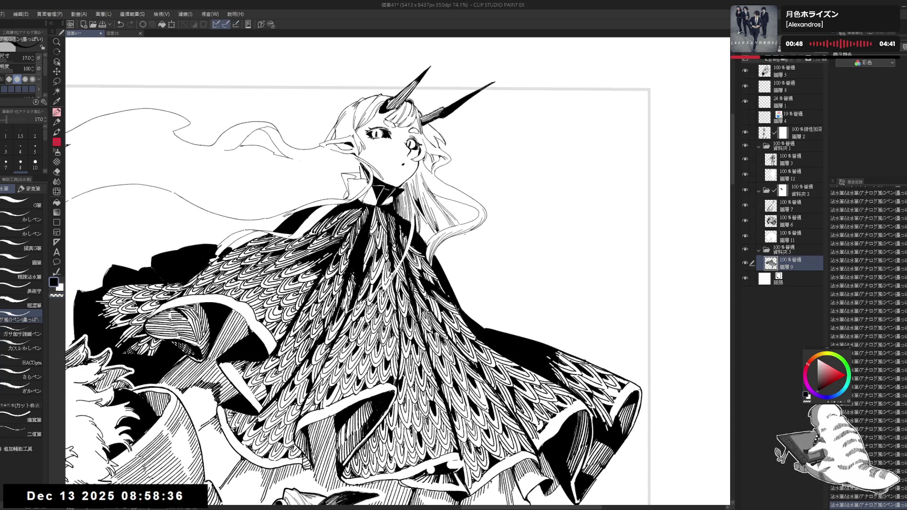
pyautogui.moveTo(468, 236)
pyautogui.mouseDown()
pyautogui.moveTo(487, 252)
pyautogui.moveTo(470, 319)
pyautogui.mouseUp()
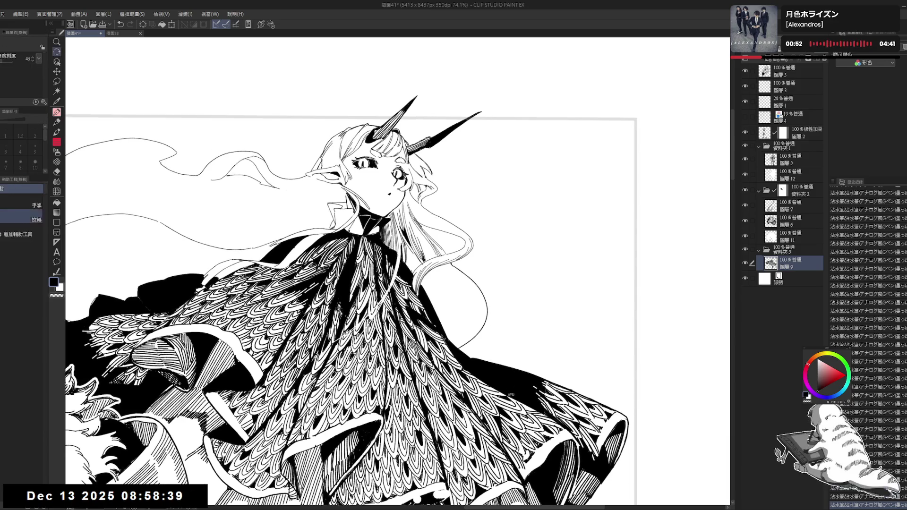
pyautogui.moveTo(359, 264); pyautogui.dragTo(378, 283)
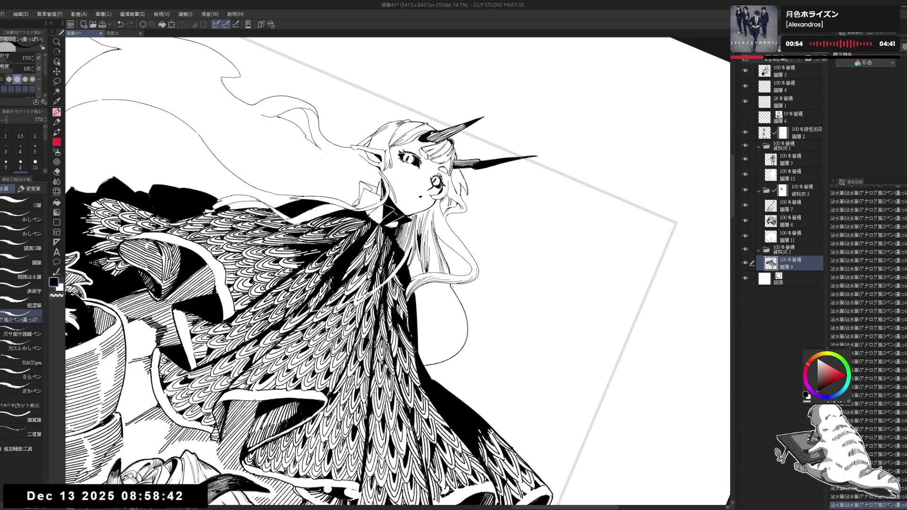
pyautogui.press('e')
pyautogui.press('p')
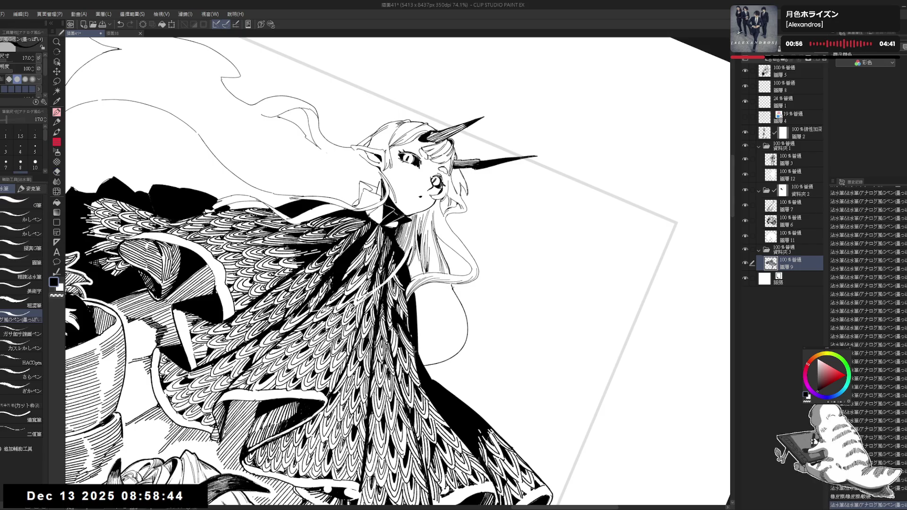
pyautogui.moveTo(466, 307); pyautogui.dragTo(481, 347)
pyautogui.moveTo(397, 274); pyautogui.dragTo(359, 236)
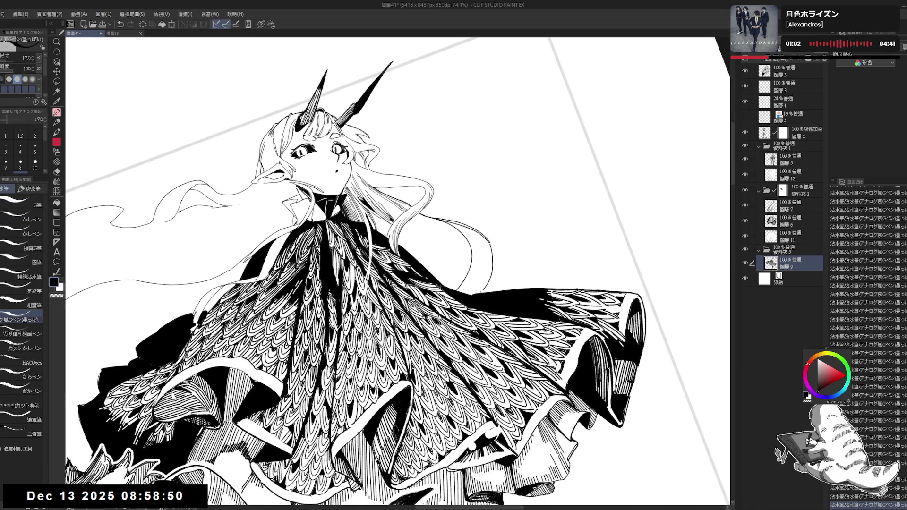
pyautogui.hotkey('ctrl', 'z')
pyautogui.hotkey('ctrl', 'z')
pyautogui.moveTo(493, 253); pyautogui.dragTo(484, 288)
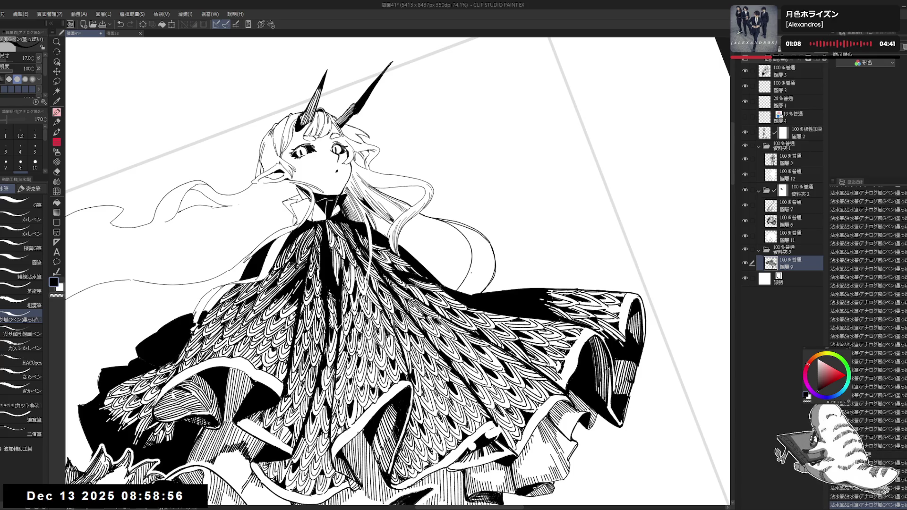
# - Erase stray bits and small marks on the hair line, then add a short ink mark
pyautogui.press('e')
pyautogui.click(457, 287)
pyautogui.press('p')
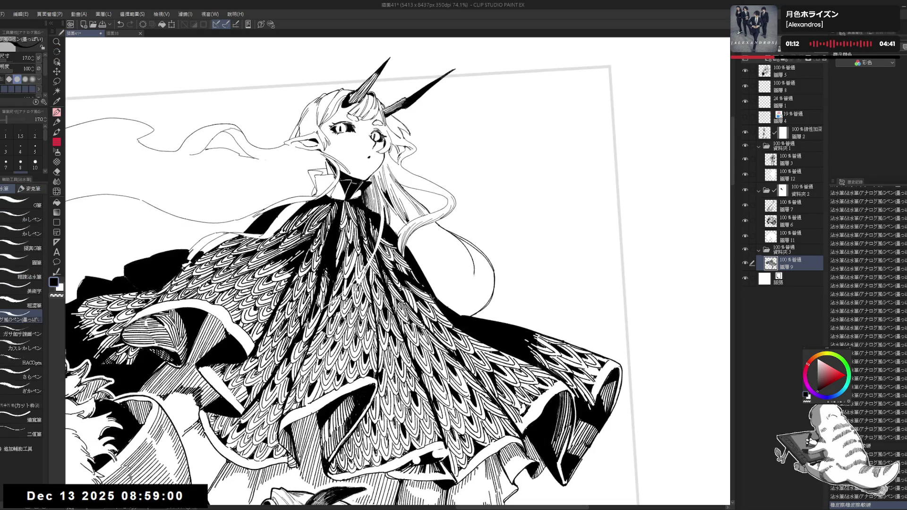
pyautogui.press('e')
pyautogui.click(469, 262)
pyautogui.click(473, 264)
pyautogui.press('p')
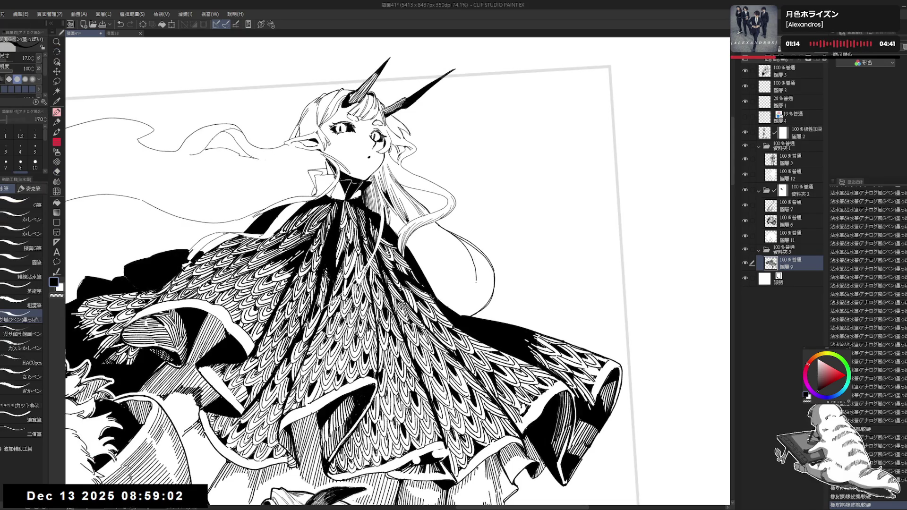
pyautogui.moveTo(463, 303); pyautogui.dragTo(471, 311)
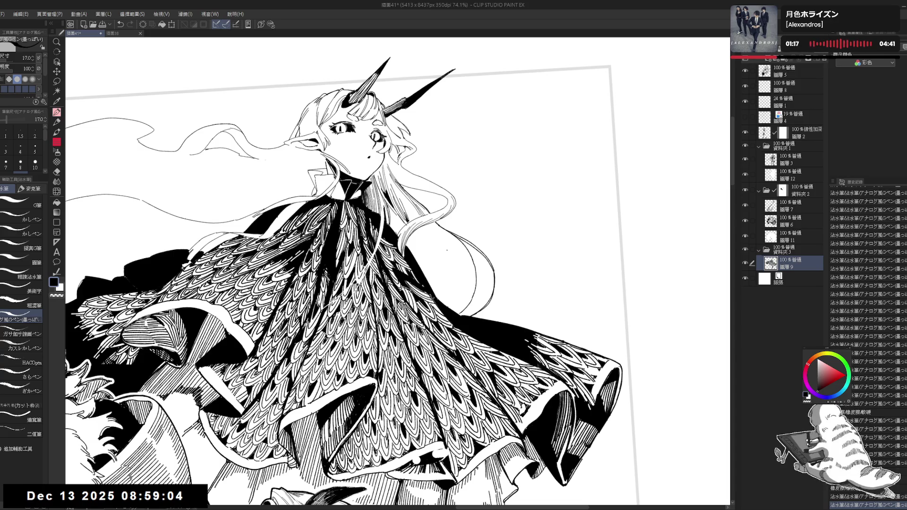
pyautogui.press('r')
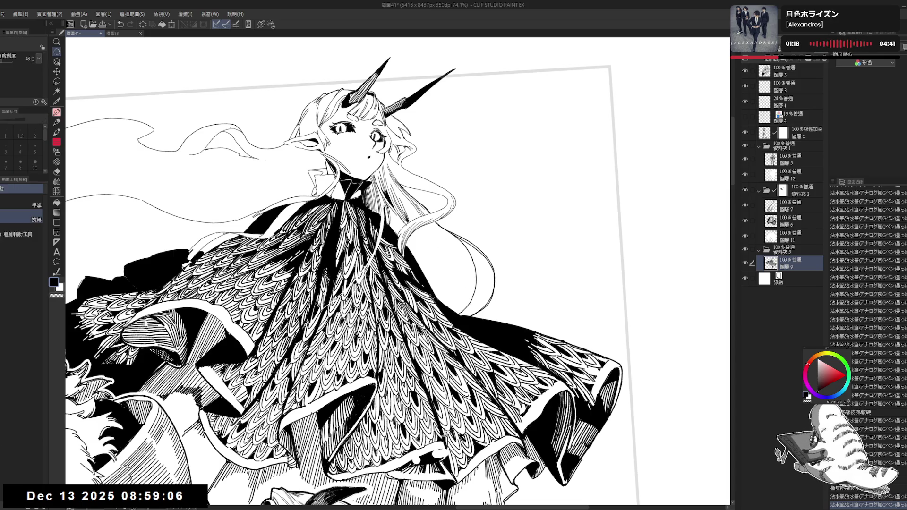
pyautogui.scroll(-3, 359, 283)
pyautogui.scroll(-2, 451, 401)
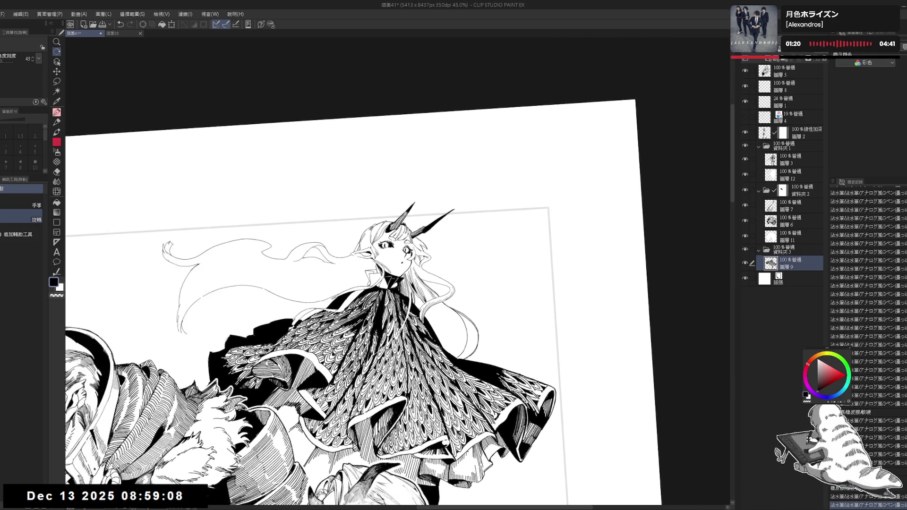
# - Erase the hair lines right of the face and shrink the G-pen to size 15
pyautogui.scroll(1, 470, 291)
pyautogui.scroll(1, 471, 291)
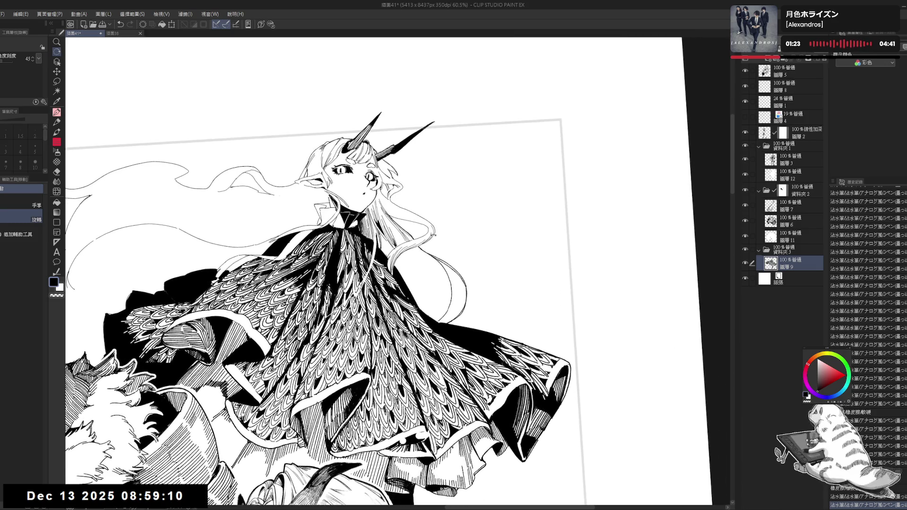
pyautogui.press('e')
pyautogui.moveTo(461, 269); pyautogui.dragTo(450, 321)
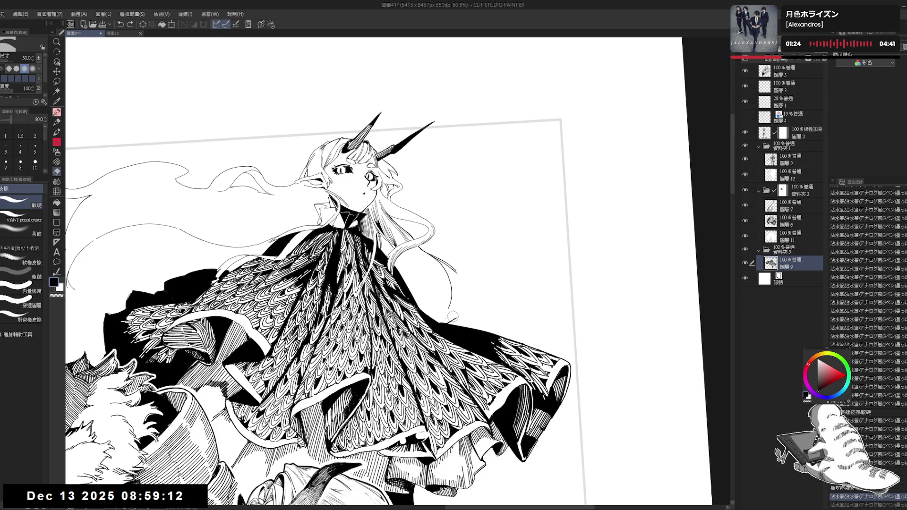
pyautogui.press('p')
pyautogui.press('^')
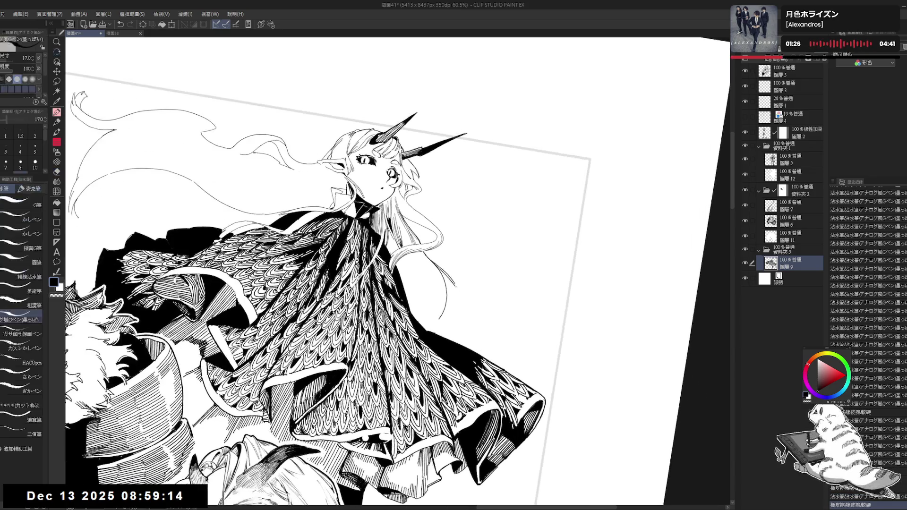
pyautogui.press('[')
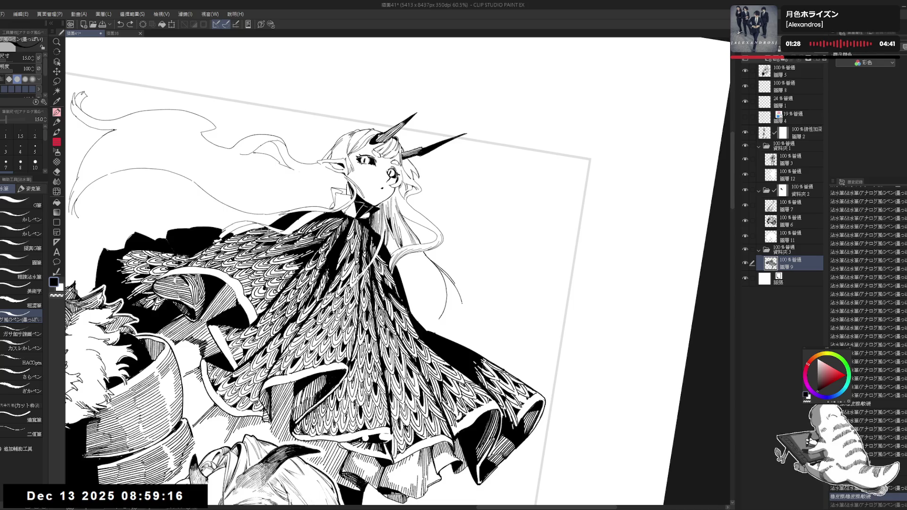
pyautogui.moveTo(142, 500); pyautogui.dragTo(151, 503)
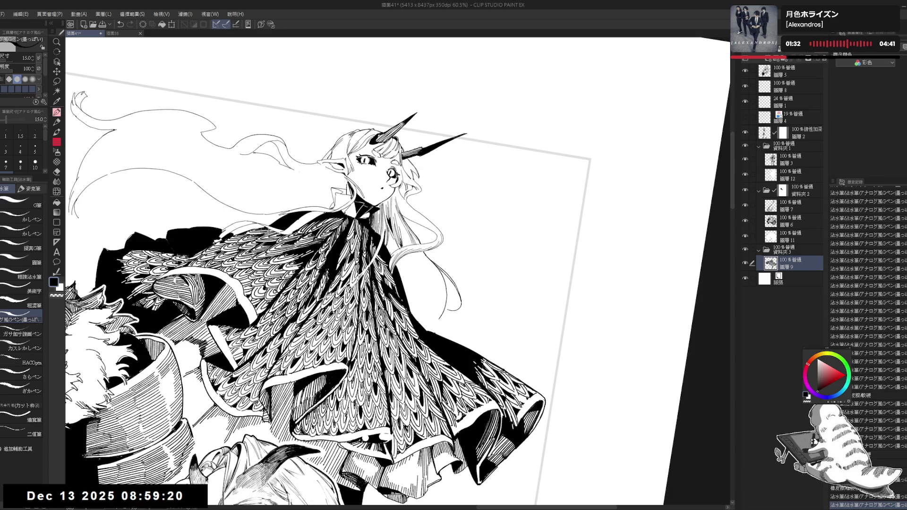
# - Dot ink and redraw short strokes at the hair strand tips, extending one strand
pyautogui.click(458, 334)
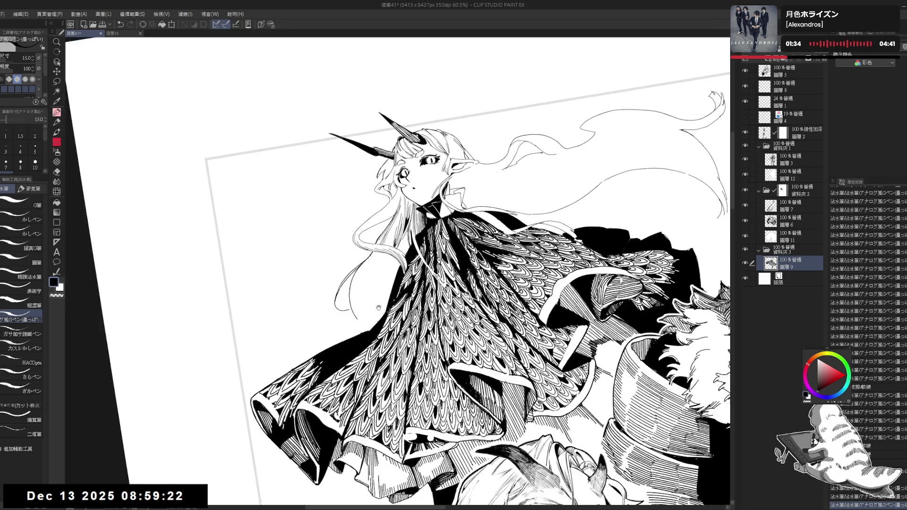
pyautogui.moveTo(425, 236); pyautogui.dragTo(361, 243)
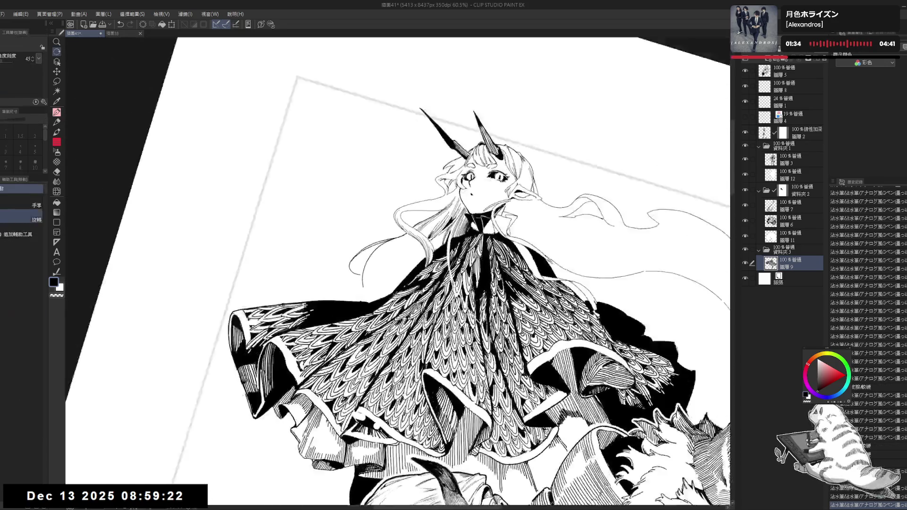
pyautogui.click(369, 259)
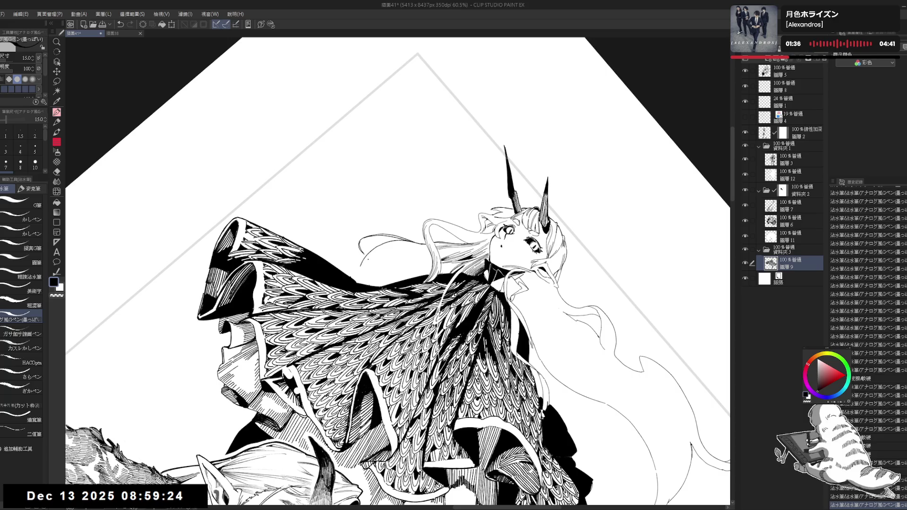
pyautogui.hotkey('ctrl', 'z')
pyautogui.moveTo(368, 258)
pyautogui.mouseDown()
pyautogui.moveTo(379, 266)
pyautogui.moveTo(370, 265)
pyautogui.moveTo(376, 257)
pyautogui.mouseUp()
pyautogui.hotkey('ctrl', 'z')
pyautogui.press('e')
pyautogui.press('p')
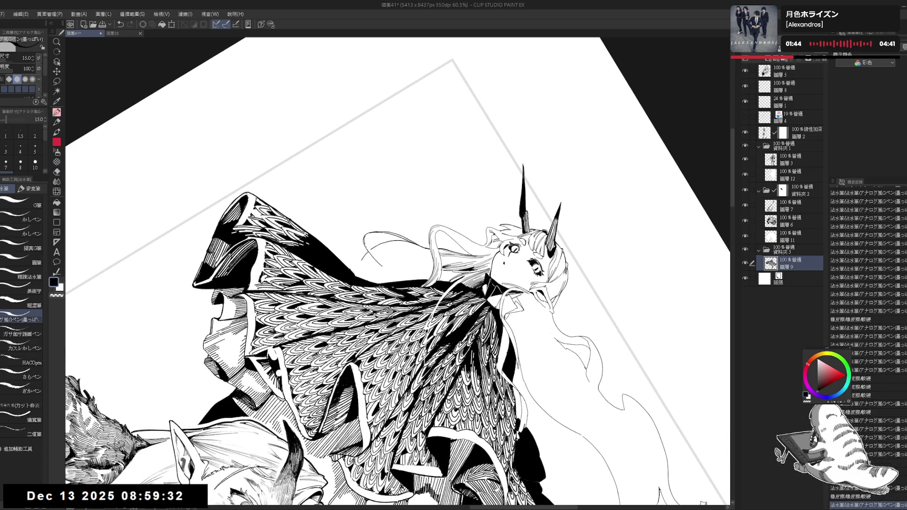
pyautogui.moveTo(367, 251)
pyautogui.mouseDown()
pyautogui.moveTo(395, 274)
pyautogui.moveTo(387, 270)
pyautogui.mouseUp()
pyautogui.press('e')
pyautogui.press('p')
# - Touch up the hair with several tiny marks on a levelled view
pyautogui.moveTo(378, 236); pyautogui.dragTo(425, 198)
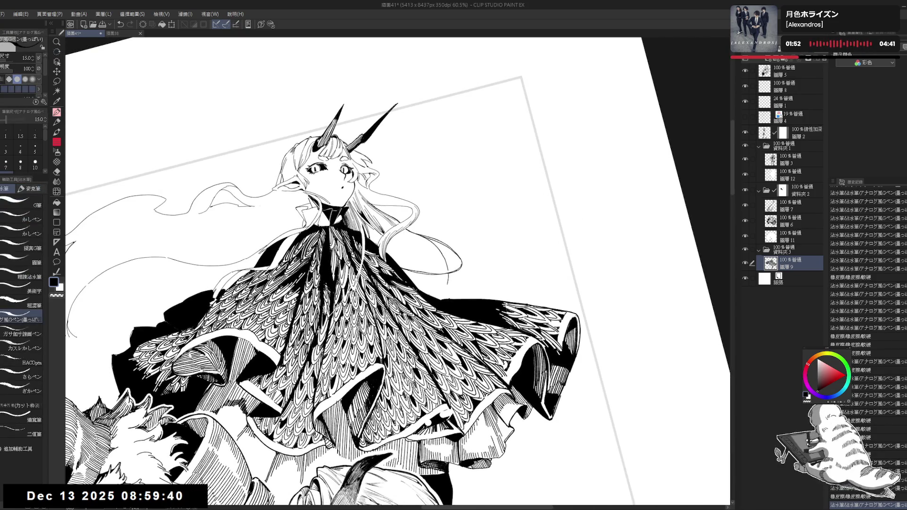
pyautogui.hotkey('ctrl', '@')
pyautogui.moveTo(416, 246)
pyautogui.mouseDown()
pyautogui.moveTo(437, 277)
pyautogui.moveTo(421, 255)
pyautogui.moveTo(430, 273)
pyautogui.moveTo(434, 265)
pyautogui.mouseUp()
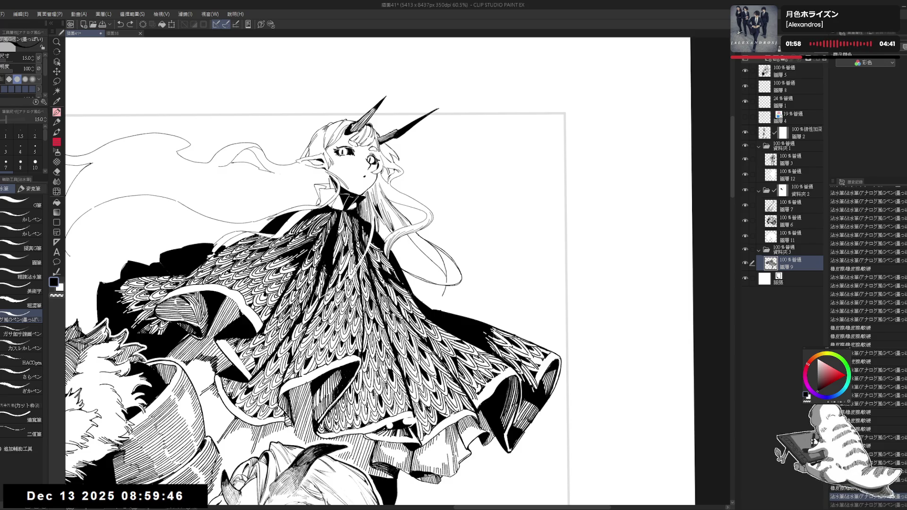
pyautogui.hotkey('ctrl', 'y')
pyautogui.click(425, 247)
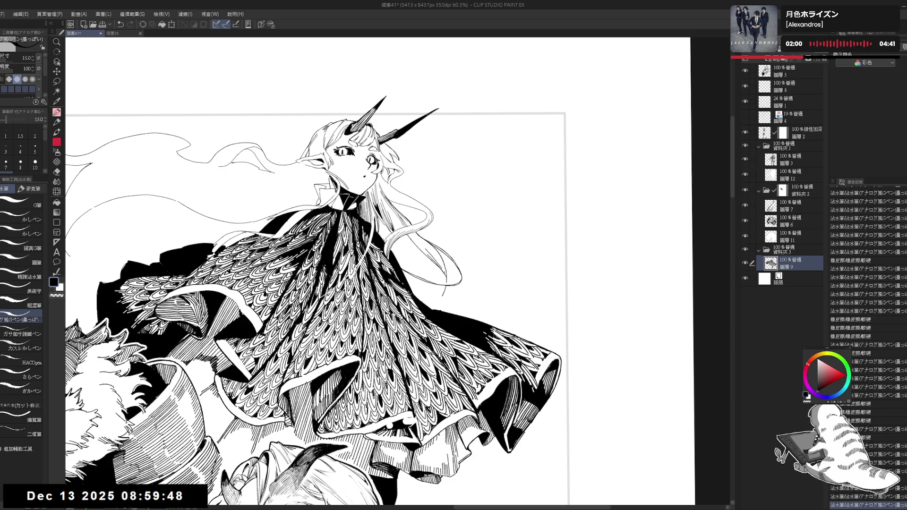
pyautogui.click(428, 249)
pyautogui.click(444, 271)
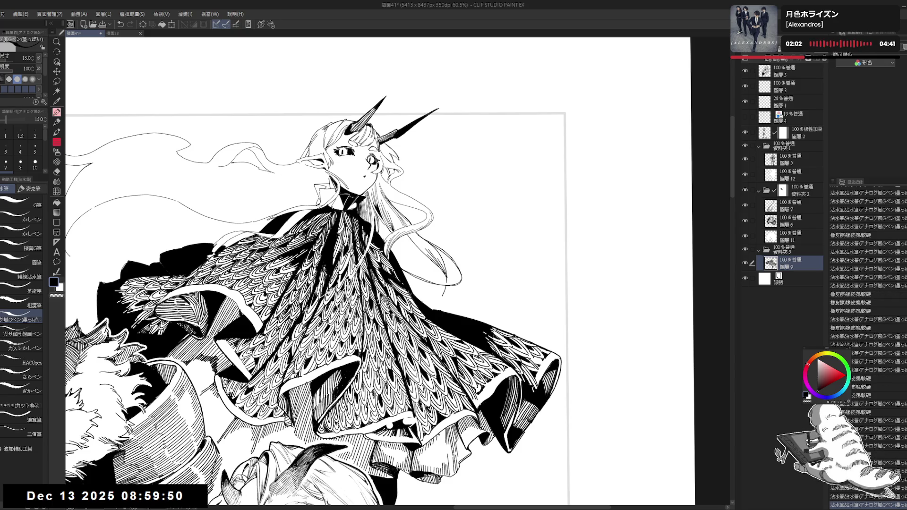
pyautogui.press('r')
pyautogui.moveTo(425, 189); pyautogui.dragTo(472, 227)
# - Add a tiny hair stroke and clean a small spot near the hair
pyautogui.press('p')
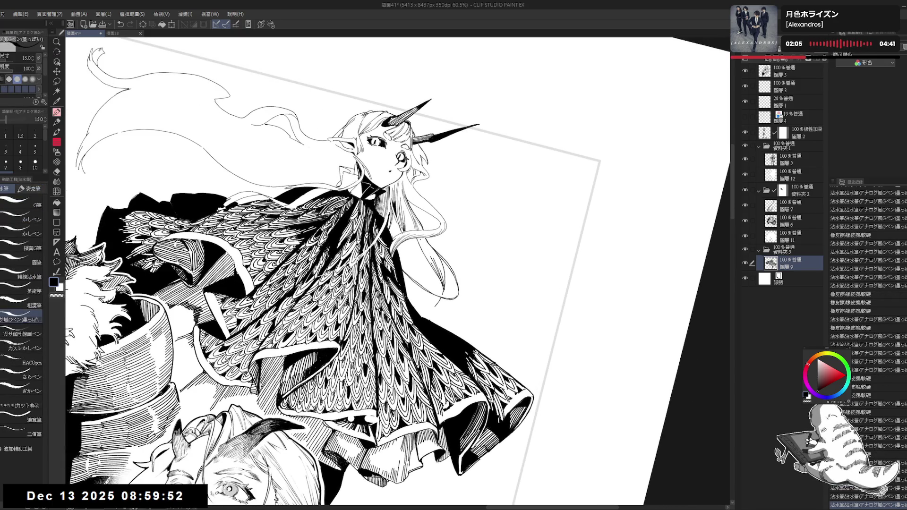
pyautogui.click(426, 250)
pyautogui.hotkey('ctrl', '@')
pyautogui.moveTo(443, 213); pyautogui.dragTo(457, 183)
pyautogui.scroll(-2, 457, 183)
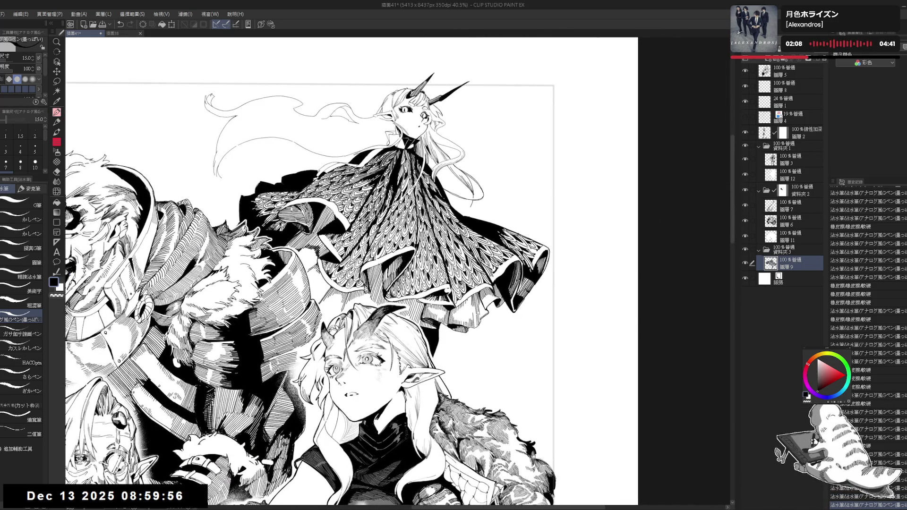
pyautogui.scroll(2, 456, 146)
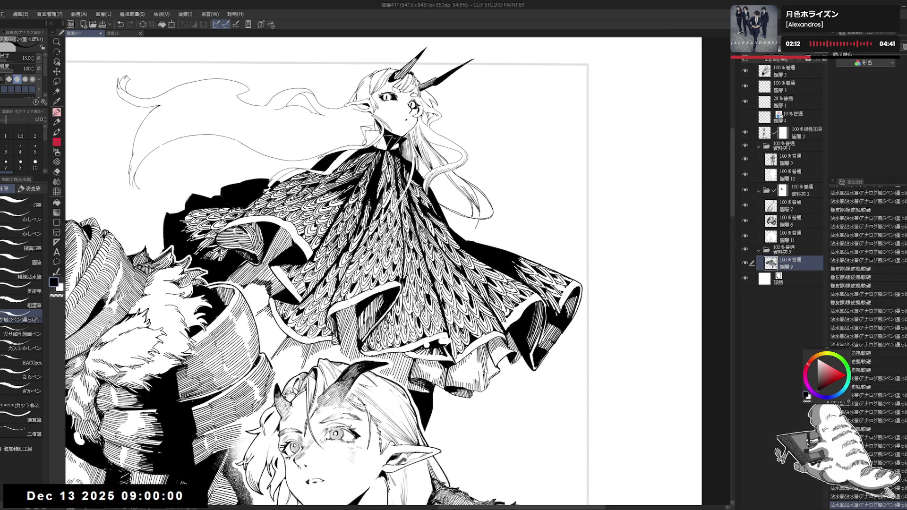
pyautogui.press('r')
pyautogui.moveTo(472, 141); pyautogui.dragTo(425, 94)
pyautogui.press('p')
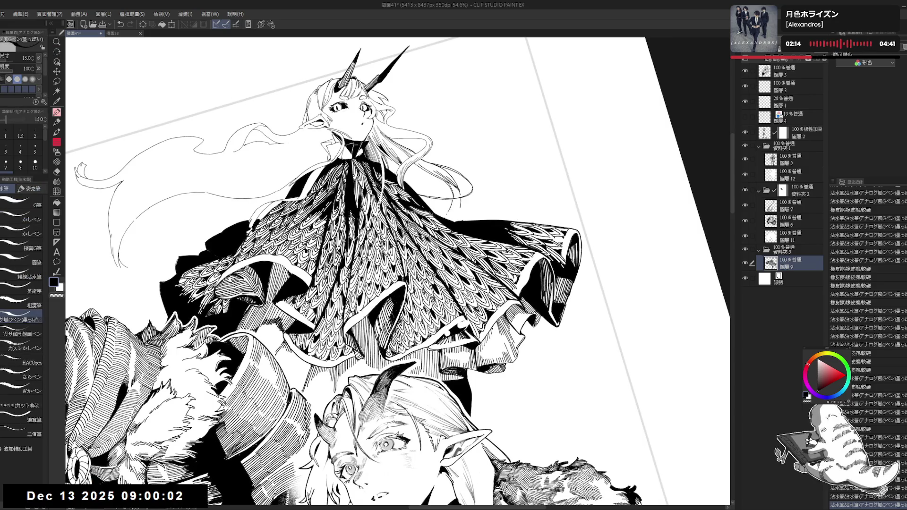
pyautogui.moveTo(456, 217)
pyautogui.mouseDown()
pyautogui.moveTo(465, 223)
pyautogui.moveTo(452, 218)
pyautogui.mouseUp()
pyautogui.moveTo(447, 212); pyautogui.dragTo(453, 221)
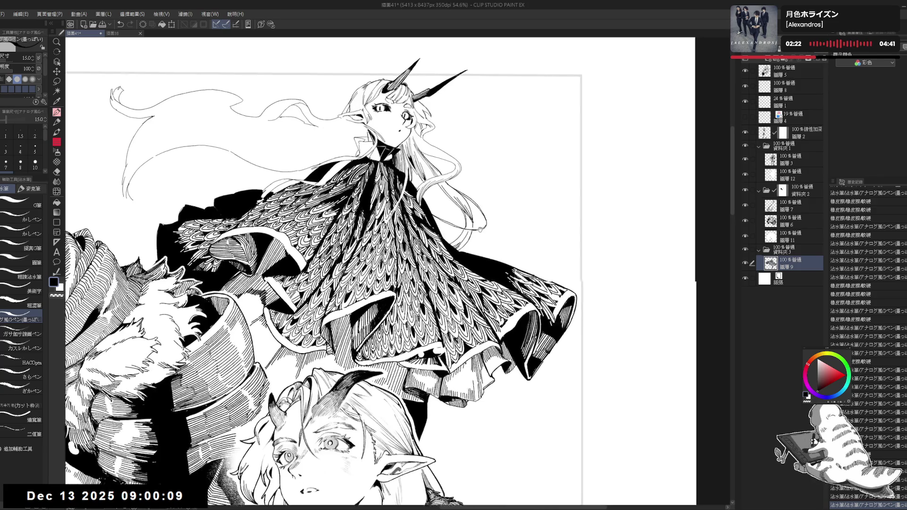
# - Draw thin dark hair strokes, redrawing the ones that went wrong
pyautogui.moveTo(349, 109); pyautogui.dragTo(326, 133)
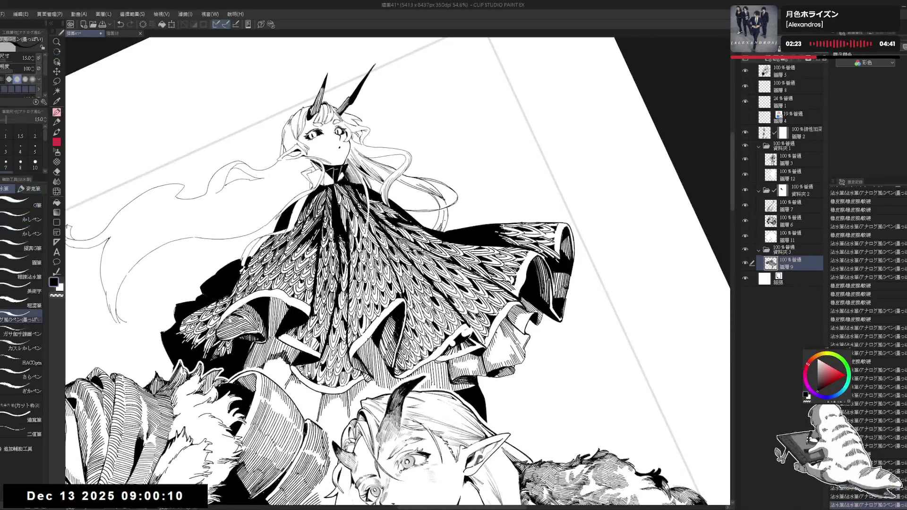
pyautogui.hotkey('ctrl', '^')
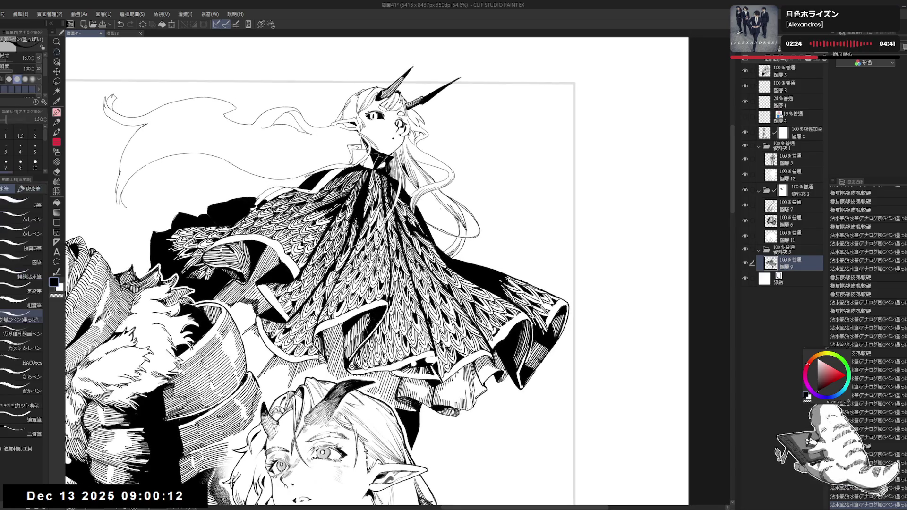
pyautogui.moveTo(446, 206); pyautogui.dragTo(440, 228)
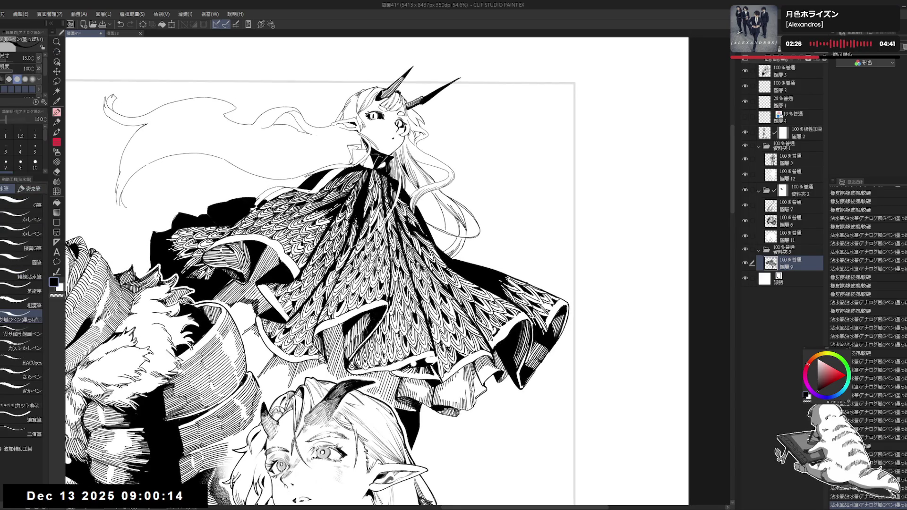
pyautogui.moveTo(437, 196); pyautogui.dragTo(425, 218)
pyautogui.hotkey('ctrl', 'z')
pyautogui.moveTo(432, 202)
pyautogui.mouseDown()
pyautogui.moveTo(426, 215)
pyautogui.moveTo(435, 229)
pyautogui.mouseUp()
pyautogui.press('^')
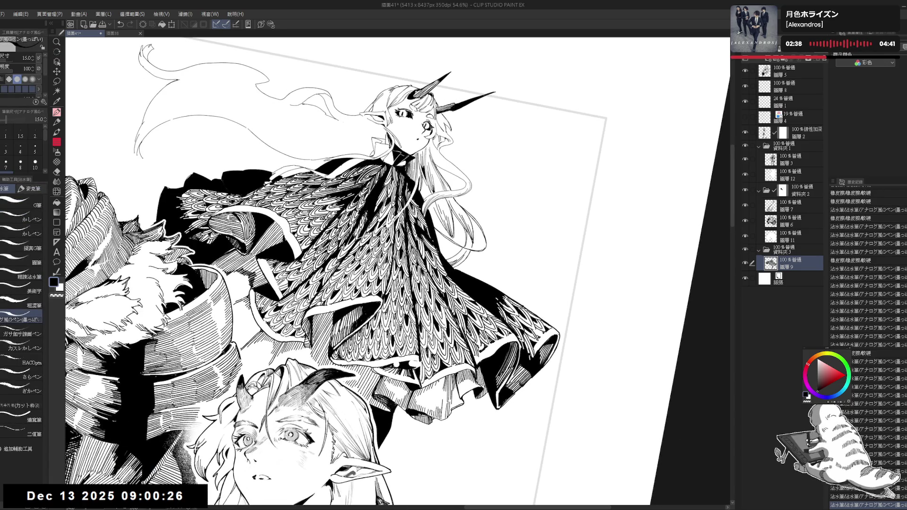
pyautogui.hotkey('ctrl', 'z')
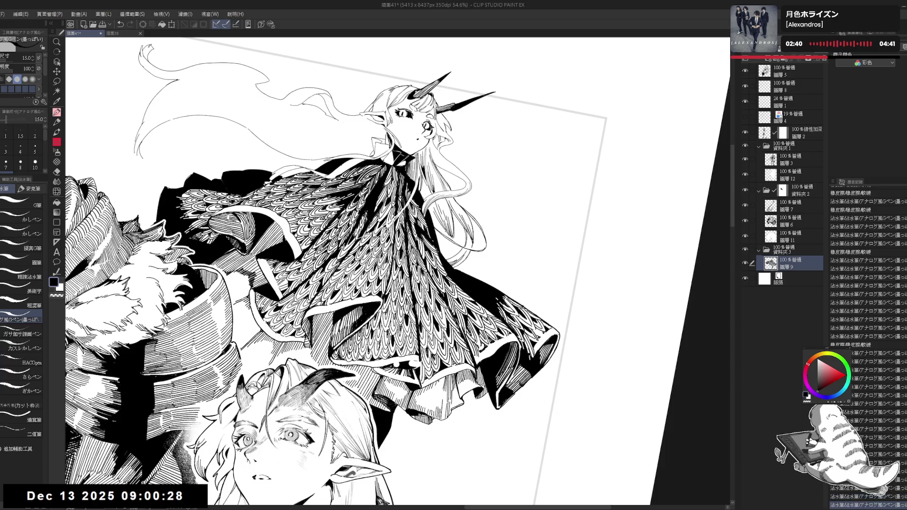
pyautogui.press('-')
pyautogui.moveTo(447, 236)
pyautogui.mouseDown()
pyautogui.moveTo(448, 250)
pyautogui.moveTo(440, 249)
pyautogui.mouseUp()
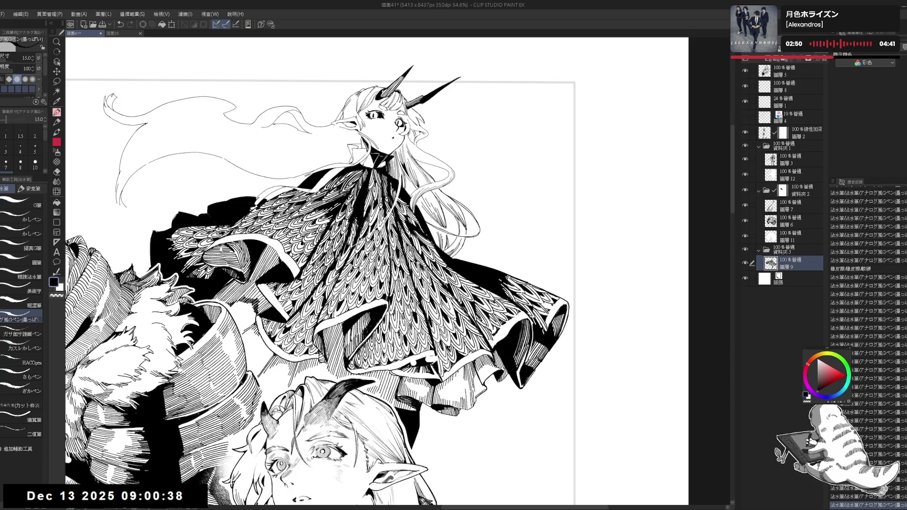
# - Ink short black strokes at the collar and fill its small gaps
pyautogui.scroll(-1, 378, 264)
pyautogui.scroll(-1, 378, 264)
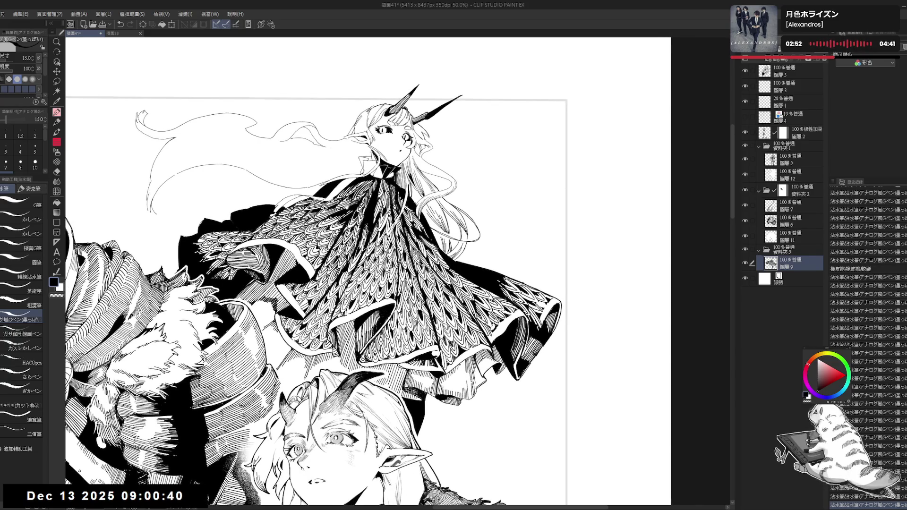
pyautogui.scroll(-1, 378, 264)
pyautogui.scroll(3, 378, 264)
pyautogui.press('-')
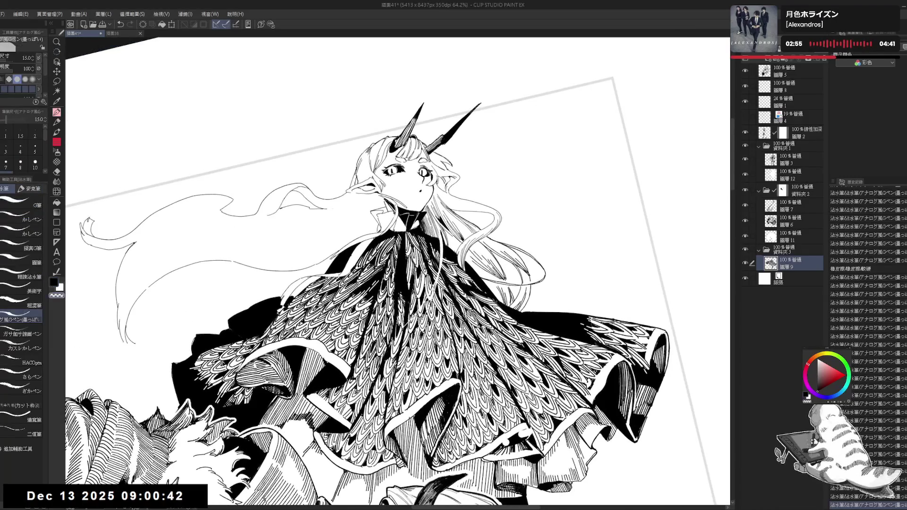
pyautogui.press('c')
pyautogui.moveTo(402, 219); pyautogui.dragTo(400, 235)
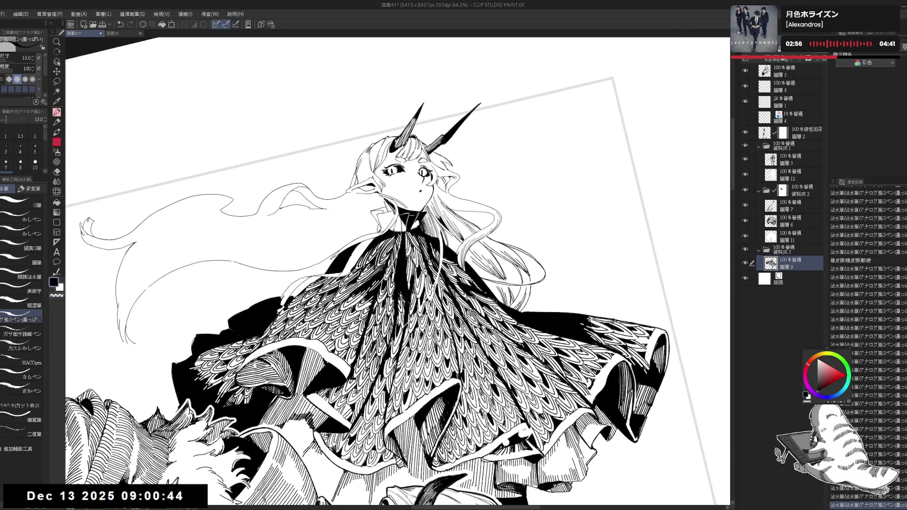
pyautogui.press('g')
pyautogui.click(405, 215)
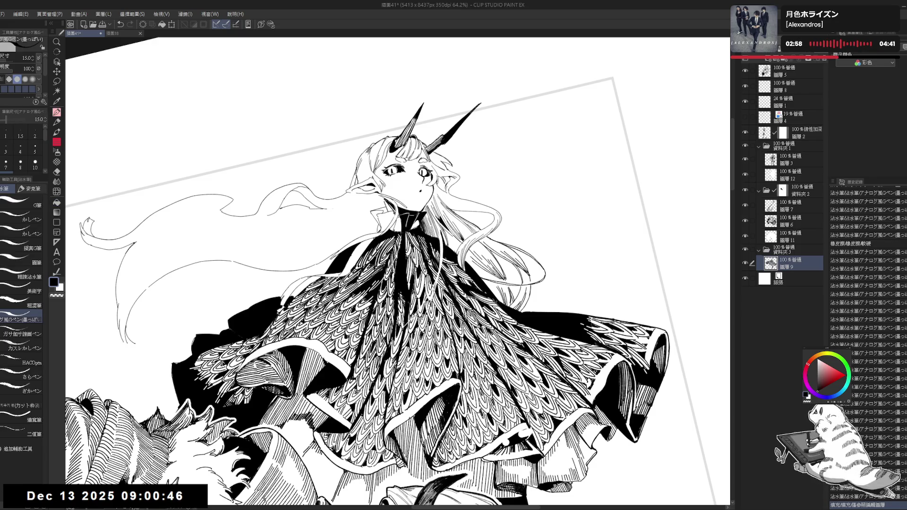
pyautogui.press('g')
pyautogui.click(399, 213)
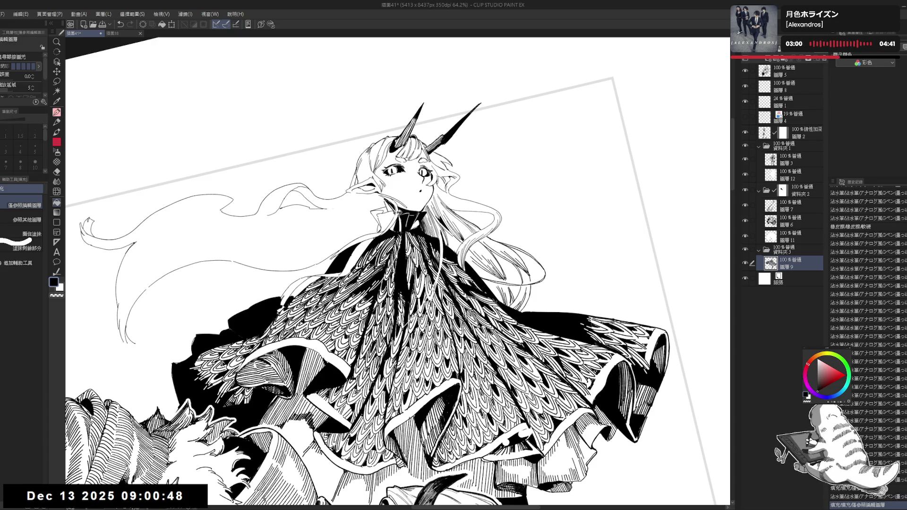
pyautogui.moveTo(399, 216); pyautogui.dragTo(400, 234)
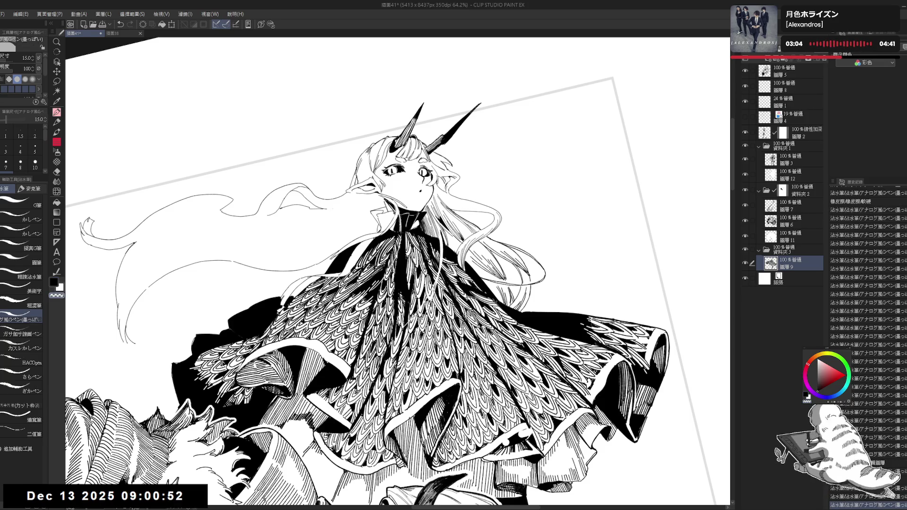
# - Erase small stray marks beside the face
pyautogui.moveTo(398, 274); pyautogui.dragTo(414, 261)
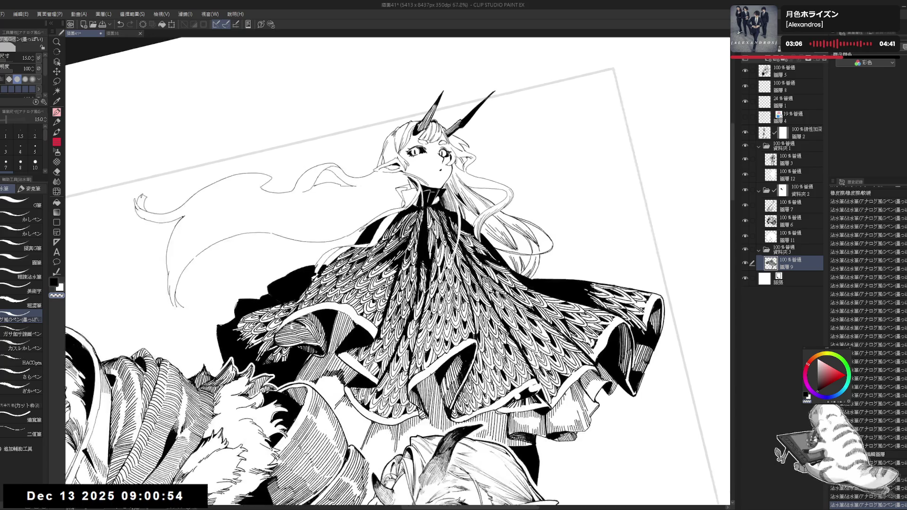
pyautogui.scroll(-3, 497, 93)
pyautogui.press('e')
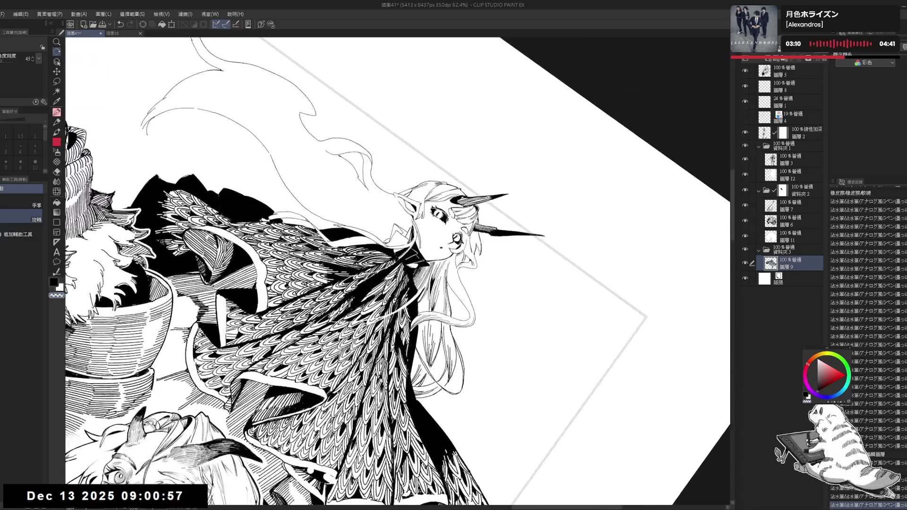
pyautogui.scroll(3, 482, 260)
pyautogui.moveTo(482, 260)
pyautogui.mouseDown()
pyautogui.moveTo(478, 236)
pyautogui.moveTo(475, 281)
pyautogui.mouseUp()
pyautogui.press('p')
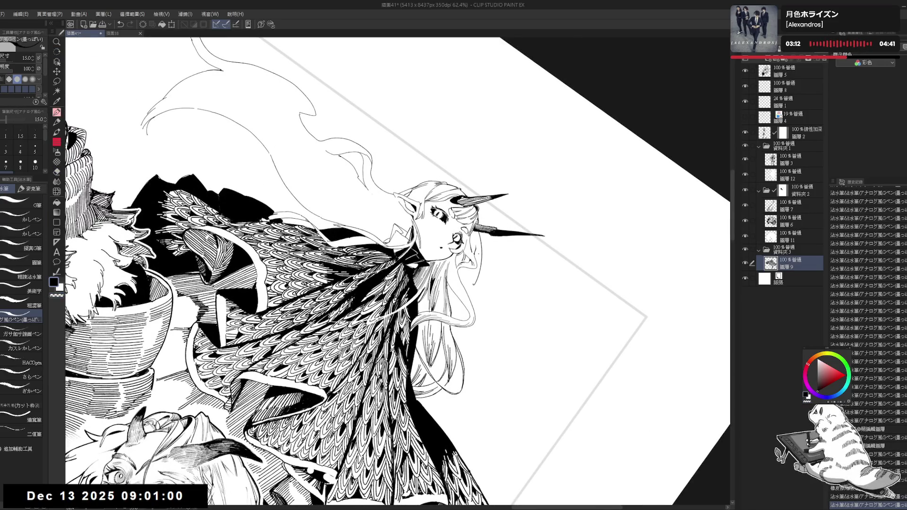
pyautogui.press('e')
pyautogui.moveTo(481, 238); pyautogui.dragTo(473, 253)
pyautogui.press('p')
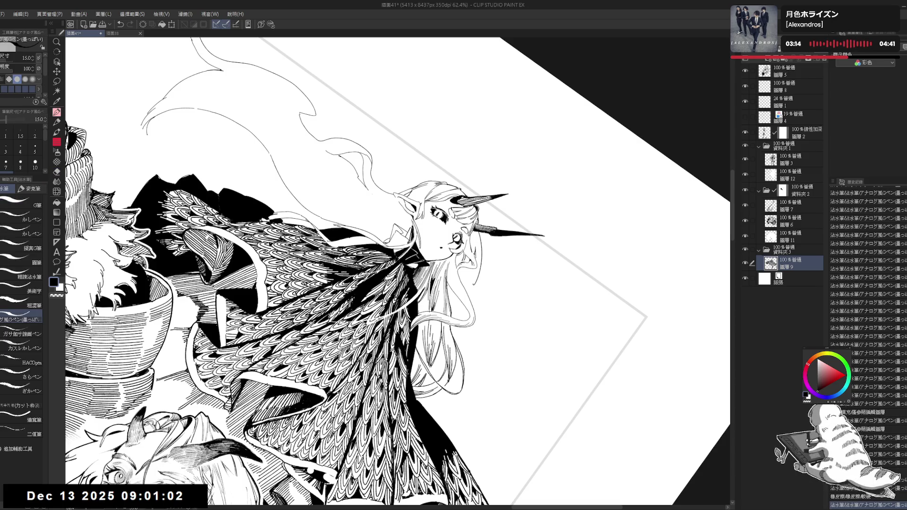
# - Undo the last pen strokes and redo the undone eraser steps
pyautogui.press('-')
pyautogui.press('e')
pyautogui.press('^')
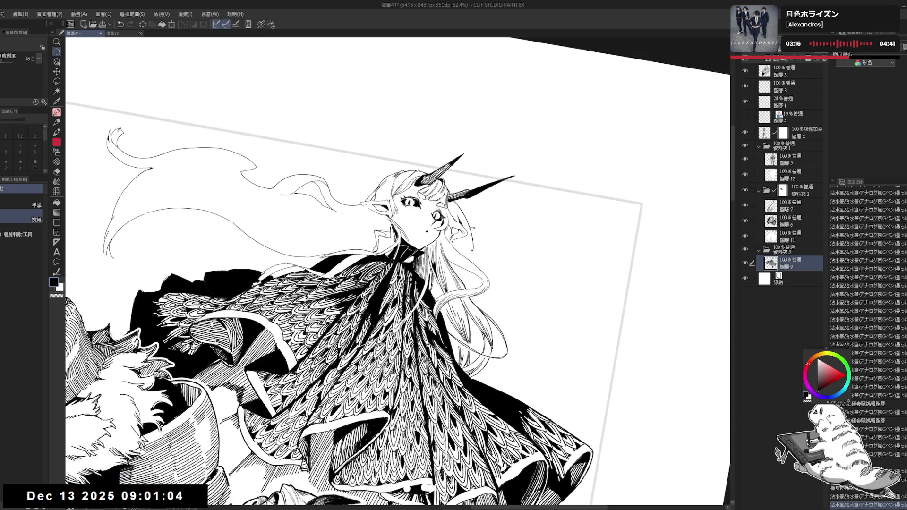
pyautogui.press('p')
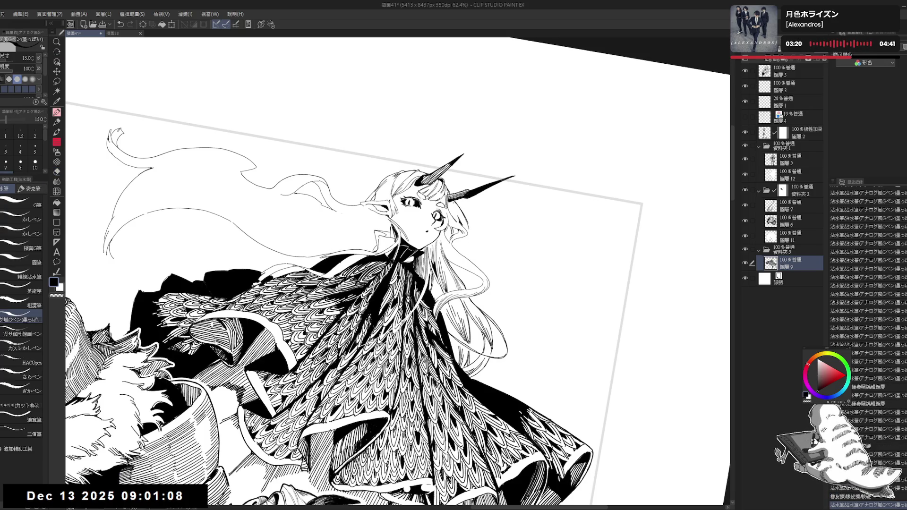
pyautogui.hotkey('ctrl', 'z')
pyautogui.hotkey('ctrl', 'z')
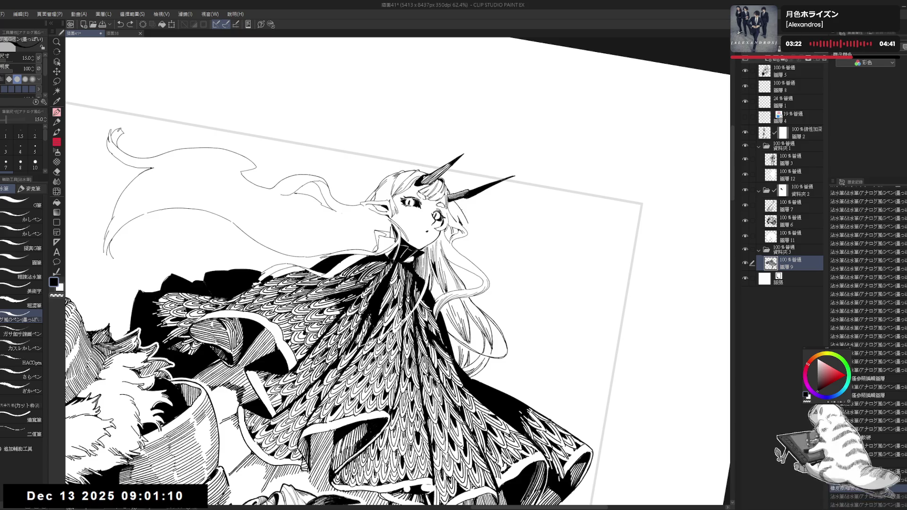
pyautogui.hotkey('ctrl', 'y')
pyautogui.hotkey('ctrl', 'y')
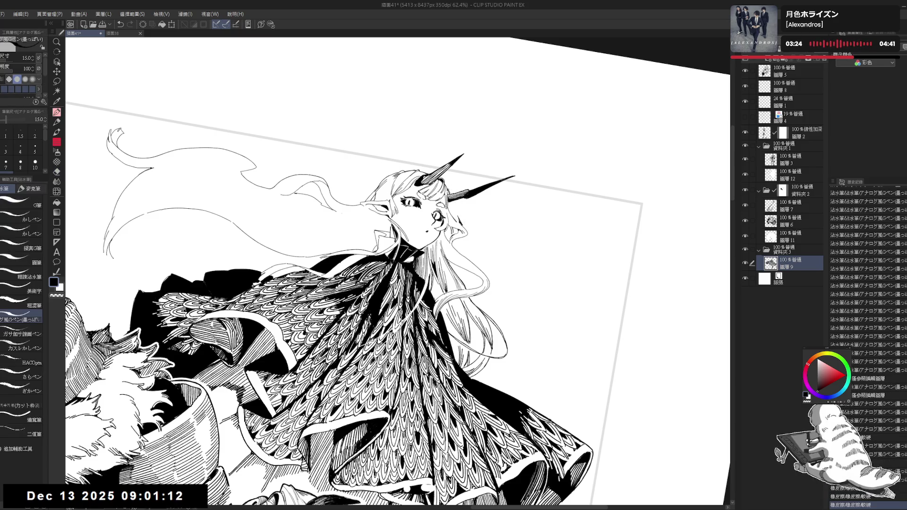
pyautogui.hotkey('ctrl', 'y')
pyautogui.hotkey('ctrl', 'y')
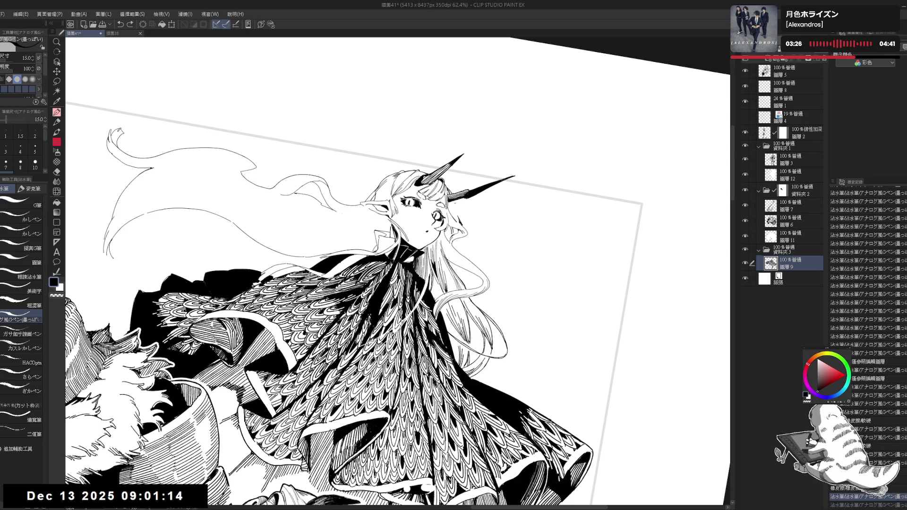
pyautogui.hotkey('ctrl', 'y')
pyautogui.press('e')
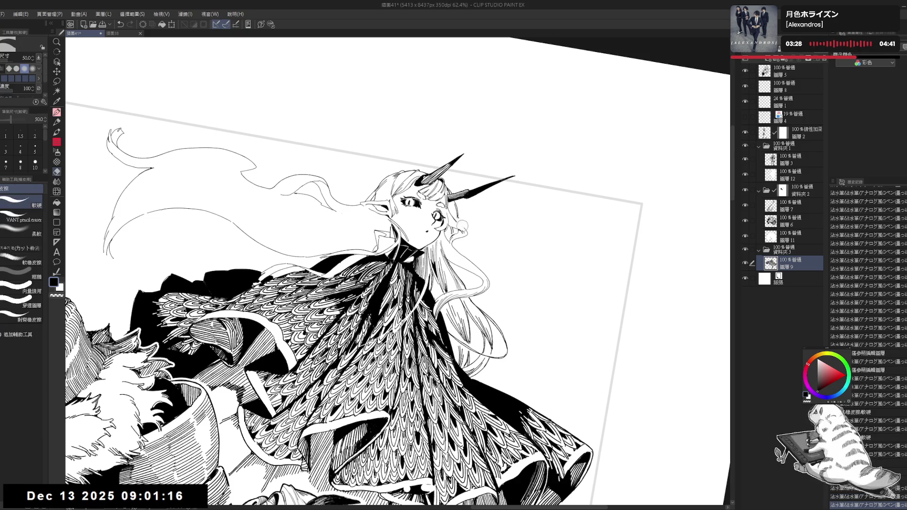
pyautogui.hotkey('ctrl', 'y')
pyautogui.hotkey('ctrl', 'y')
# - Erase small marks in the hair by the ear
pyautogui.moveTo(454, 214); pyautogui.dragTo(464, 219)
pyautogui.press('p')
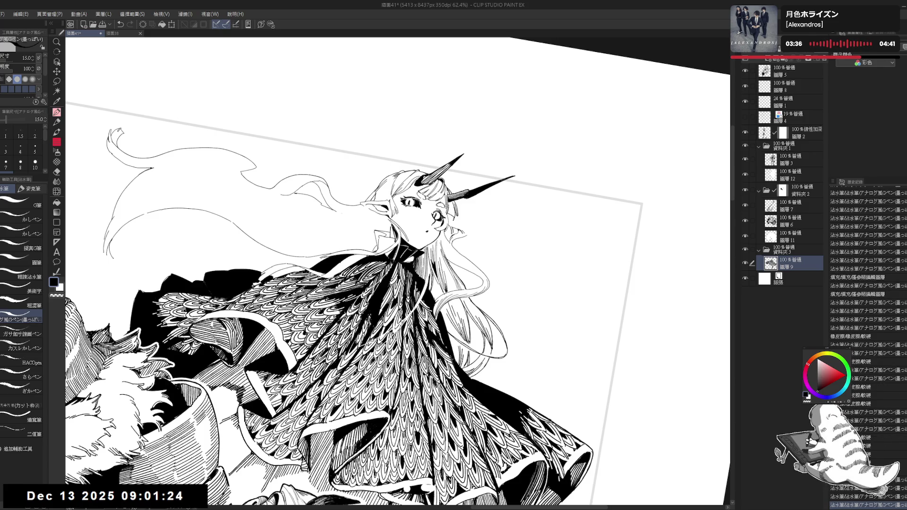
pyautogui.press('e')
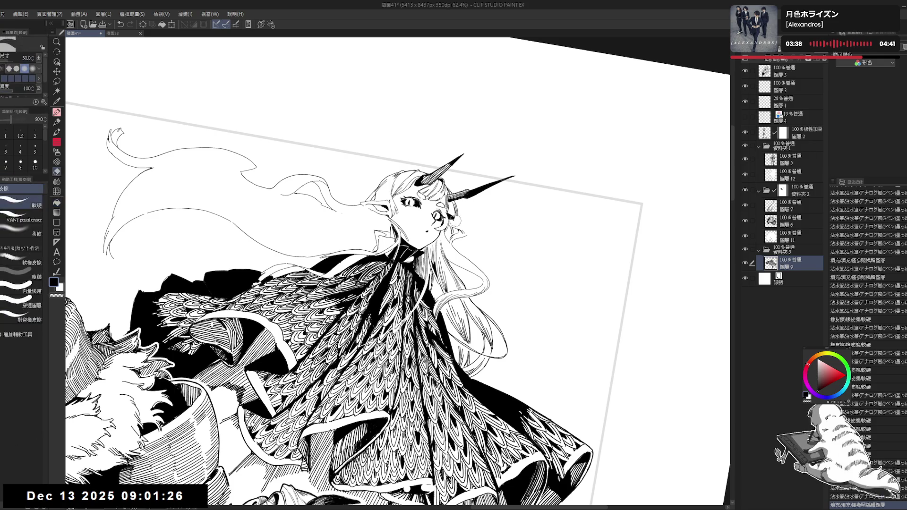
pyautogui.press('p')
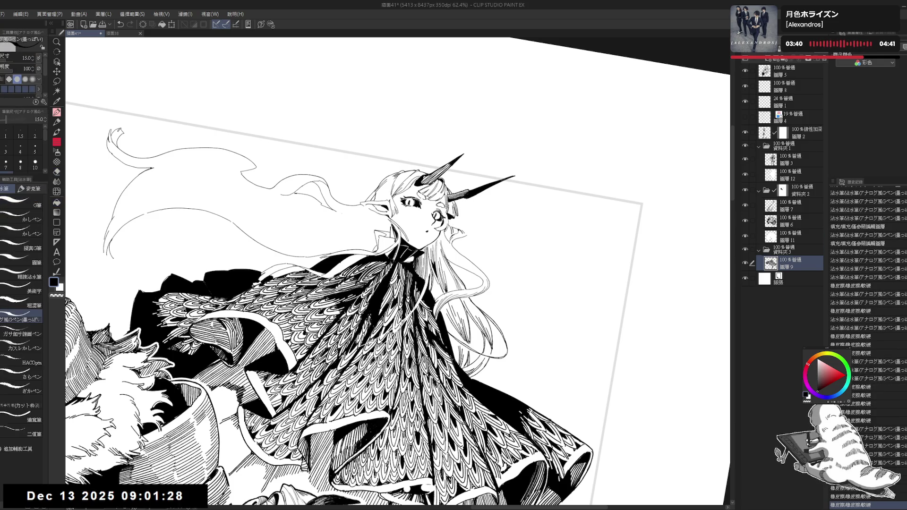
pyautogui.press('e')
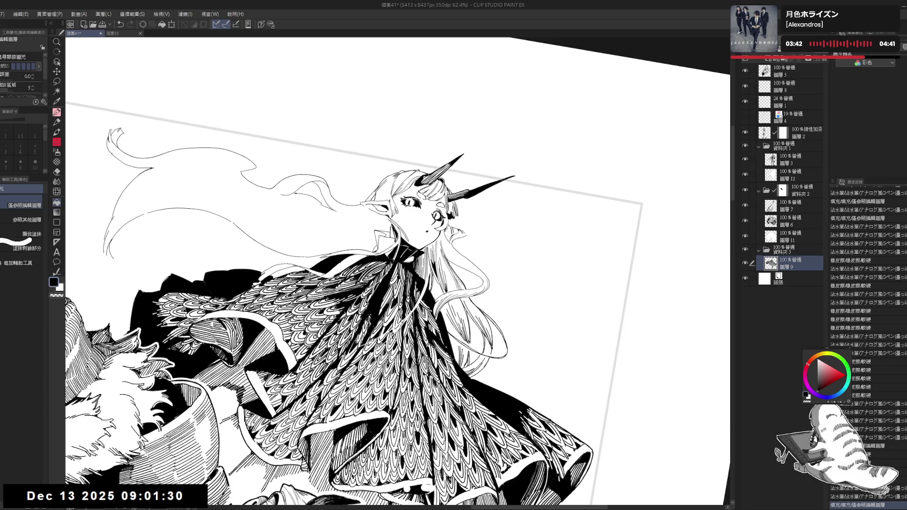
pyautogui.press('p')
pyautogui.press('h')
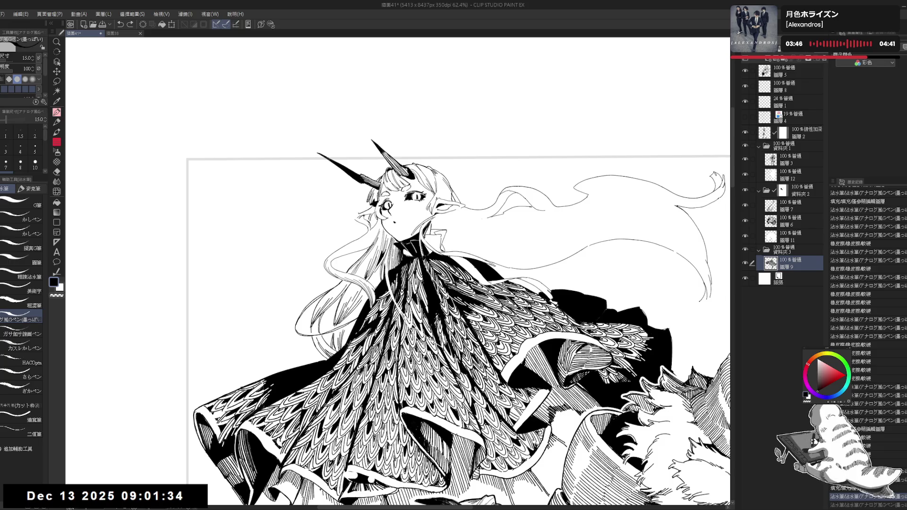
# - Redraw the hair strand beside the horned girl's face with the G-pen
pyautogui.press('e')
pyautogui.moveTo(366, 212)
pyautogui.mouseDown()
pyautogui.moveTo(350, 221)
pyautogui.moveTo(360, 218)
pyautogui.mouseUp()
pyautogui.press('p')
pyautogui.press('e')
pyautogui.press('p')
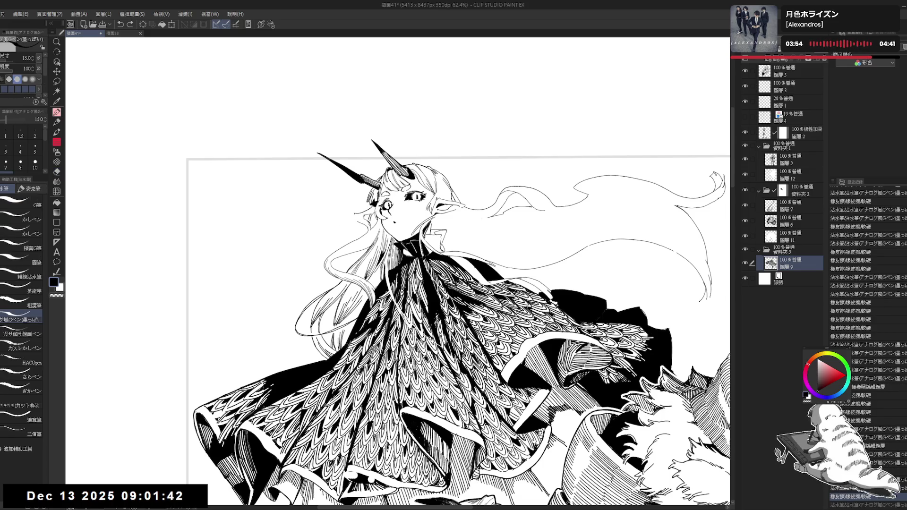
# - Erase the small overlaps in the hair lines, then unflip the canvas and zoom out
pyautogui.press('e')
pyautogui.moveTo(364, 217)
pyautogui.mouseDown()
pyautogui.moveTo(352, 227)
pyautogui.moveTo(361, 220)
pyautogui.mouseUp()
pyautogui.press('p')
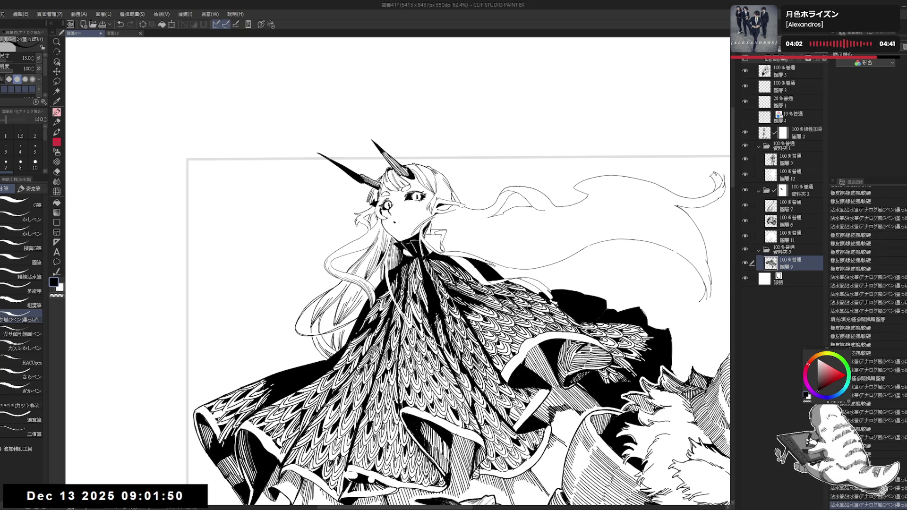
pyautogui.press('h')
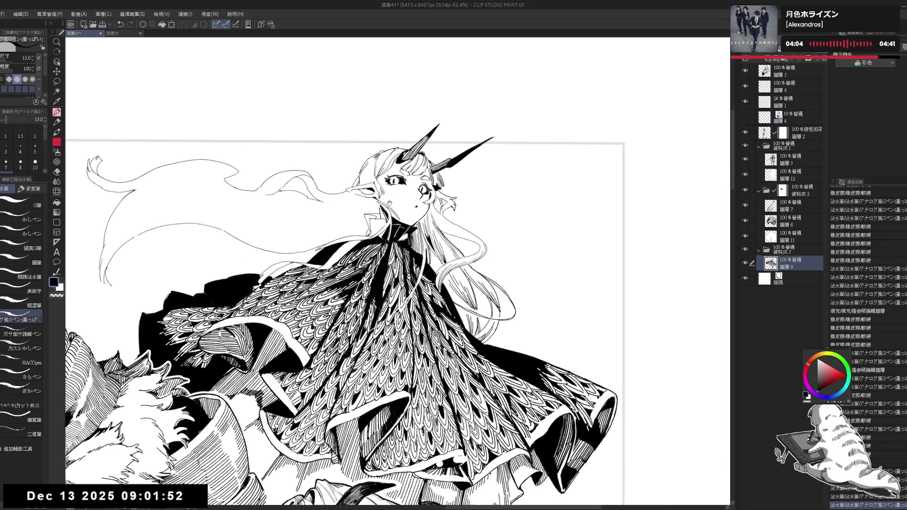
pyautogui.hotkey('ctrl', '-')
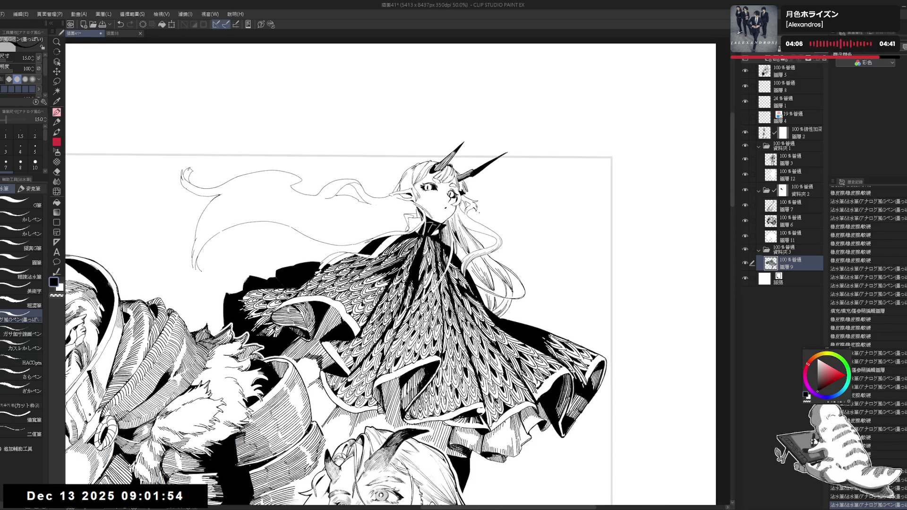
# - Thin the G-pen to size 12 and ink a short stroke right of the hair
pyautogui.scroll(2, 487, 218)
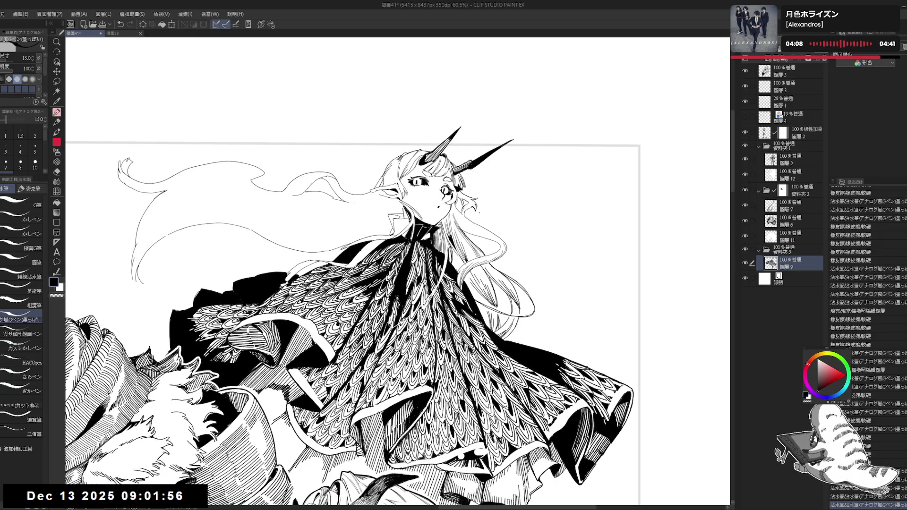
pyautogui.scroll(-2, 480, 214)
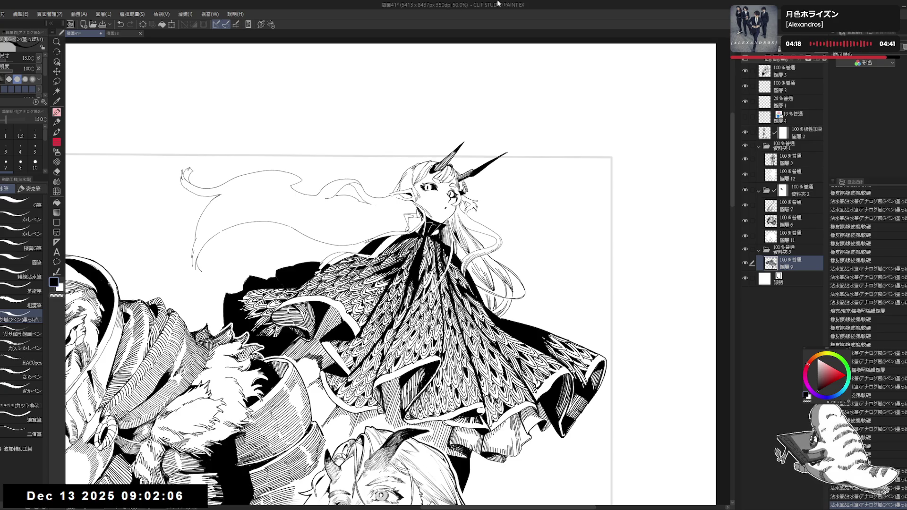
pyautogui.moveTo(489, 127); pyautogui.dragTo(515, 121)
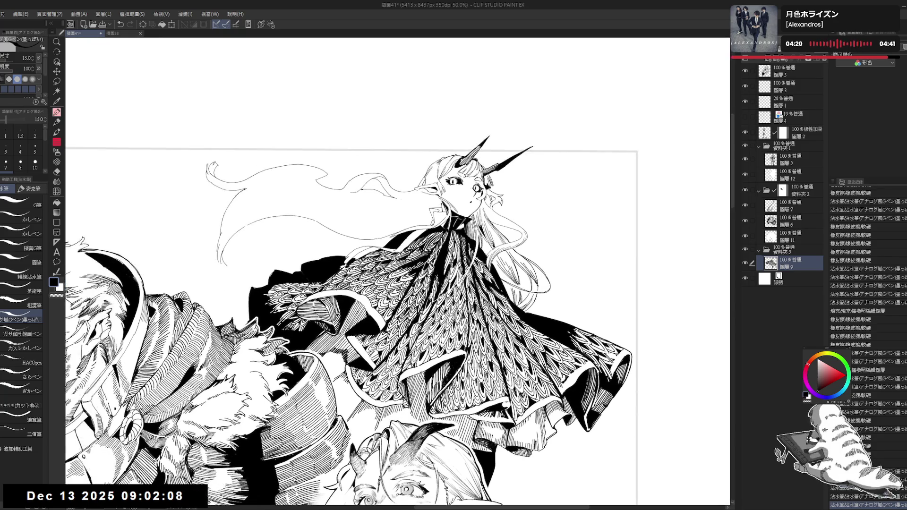
pyautogui.scroll(3, 501, 184)
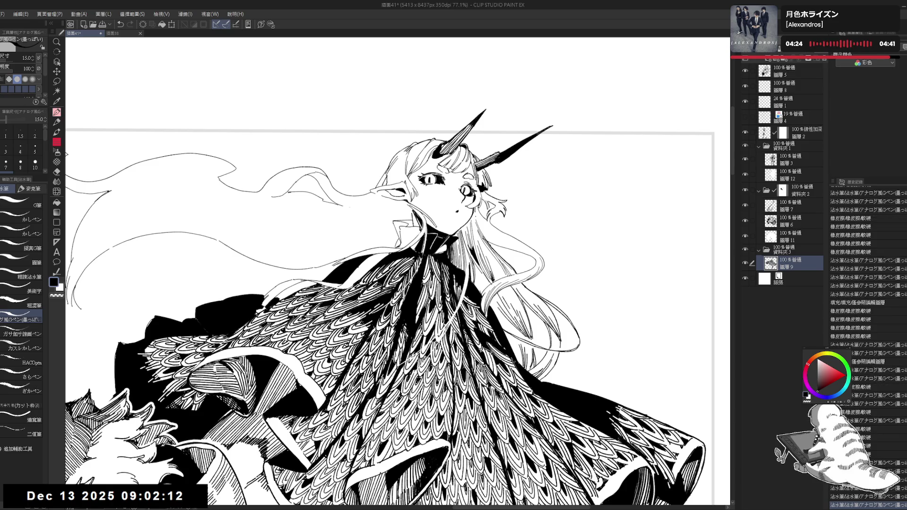
pyautogui.press('[')
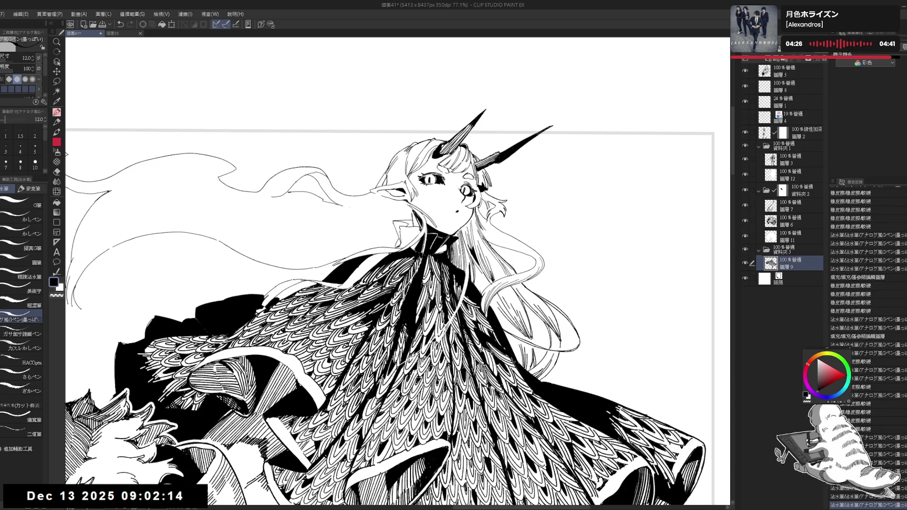
pyautogui.moveTo(487, 228); pyautogui.dragTo(526, 223)
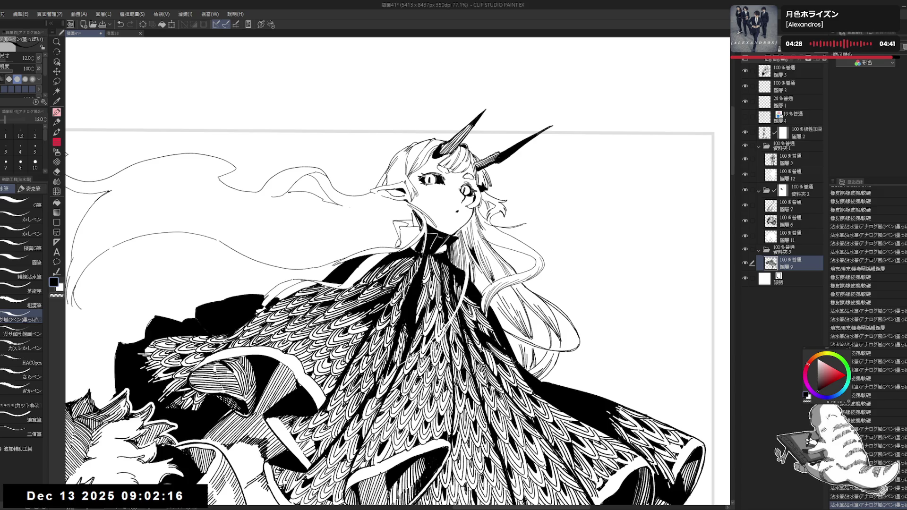
# - Try a thin strand beside the girl's hair on a tilted view, then undo it
pyautogui.moveTo(378, 284); pyautogui.dragTo(301, 309)
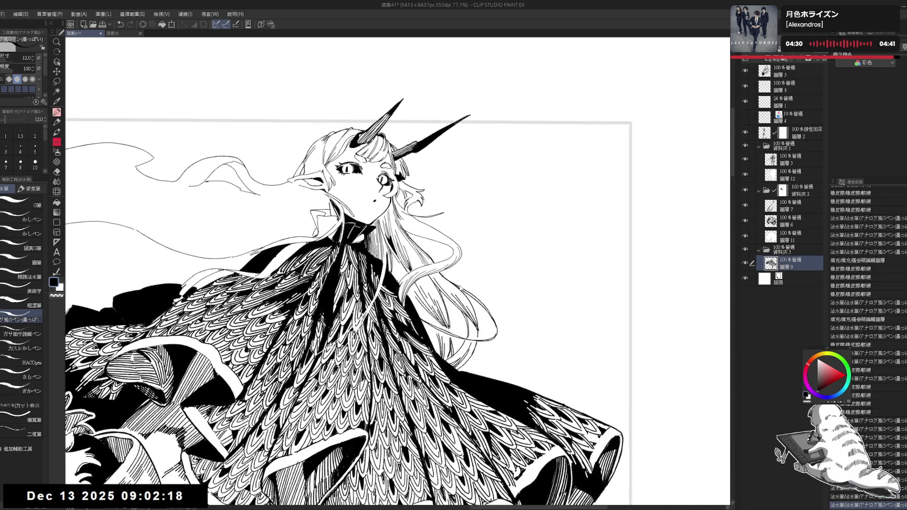
pyautogui.press('^')
pyautogui.press('^')
pyautogui.moveTo(427, 269); pyautogui.dragTo(474, 306)
pyautogui.hotkey('ctrl', 'z')
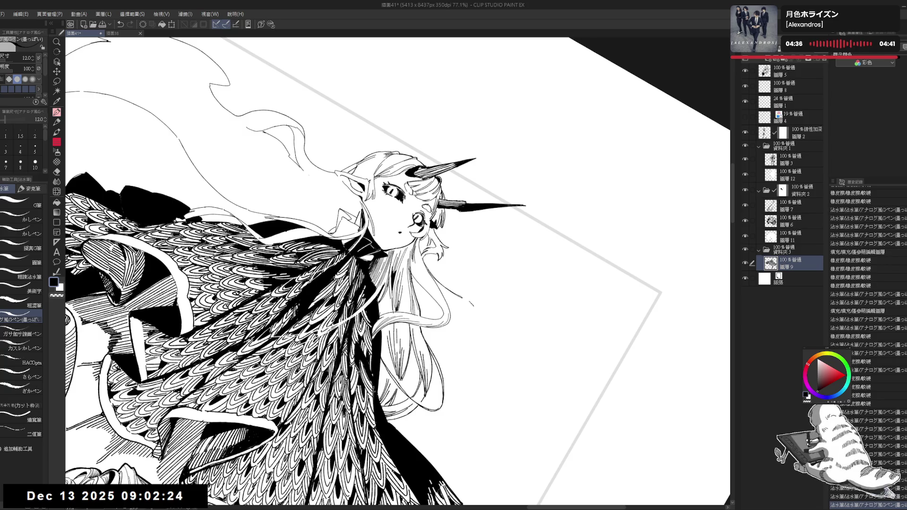
pyautogui.moveTo(523, 270); pyautogui.dragTo(558, 202)
# - Erase stray ink near the hair and shrink the eraser to size 50
pyautogui.scroll(-2, 552, 199)
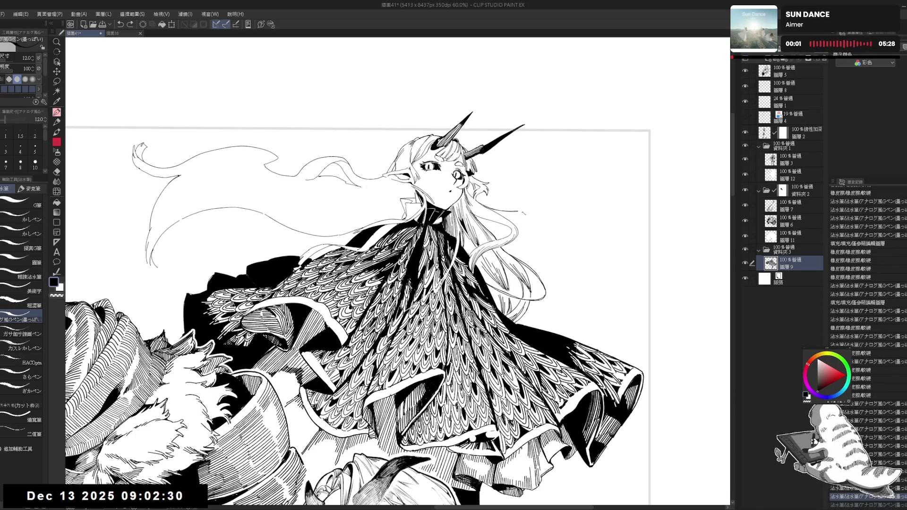
pyautogui.moveTo(557, 201)
pyautogui.mouseDown()
pyautogui.moveTo(616, 197)
pyautogui.moveTo(476, 213)
pyautogui.moveTo(454, 249)
pyautogui.moveTo(439, 243)
pyautogui.moveTo(457, 269)
pyautogui.mouseUp()
pyautogui.press('e')
pyautogui.press('p')
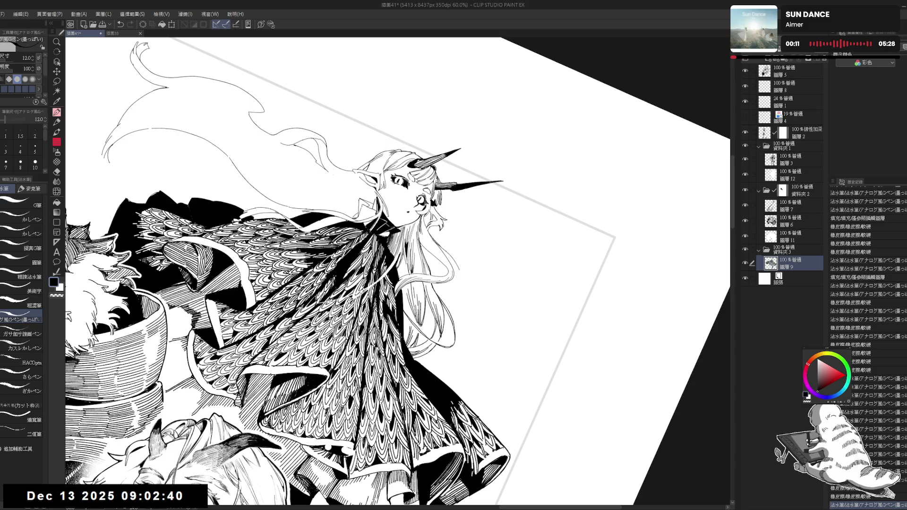
pyautogui.press('-')
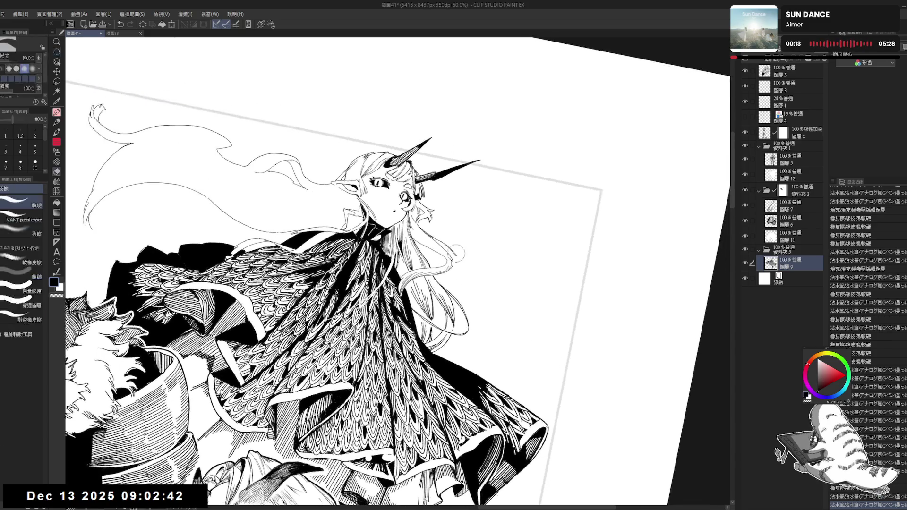
pyautogui.press('^')
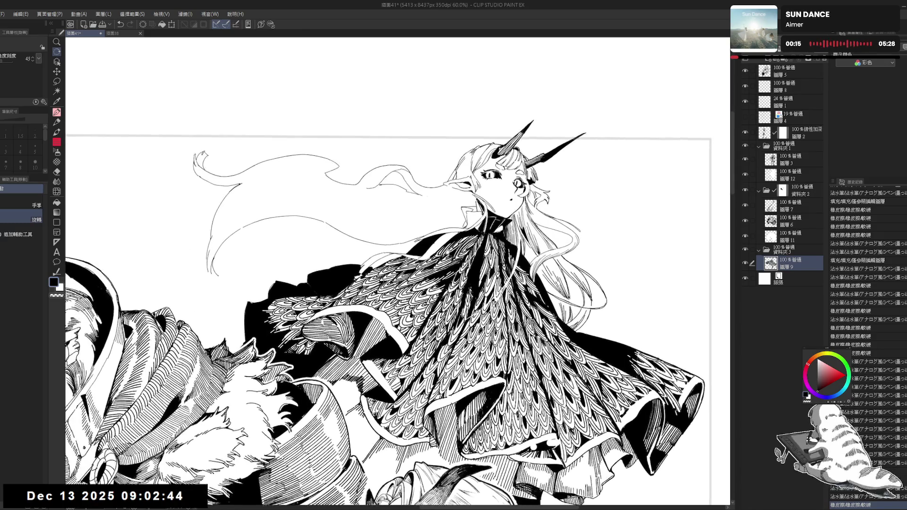
pyautogui.press('p')
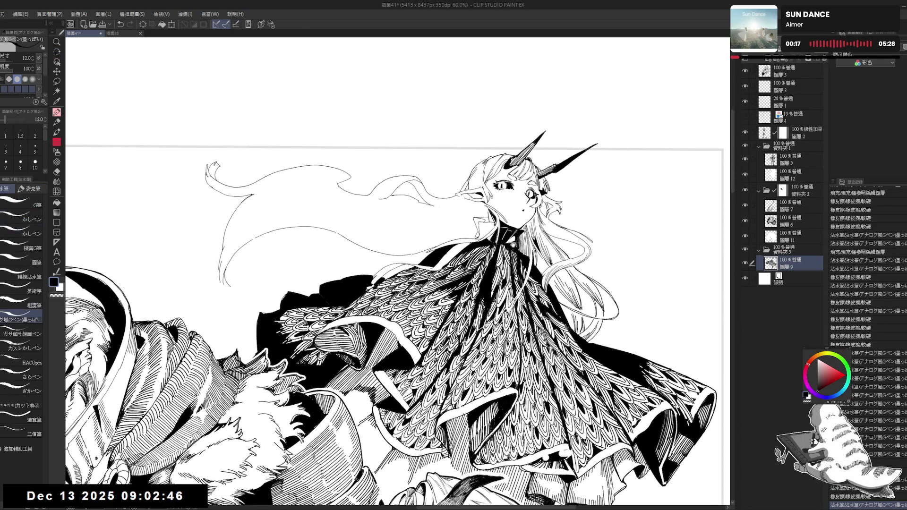
pyautogui.press('e')
pyautogui.press('-')
pyautogui.moveTo(410, 202); pyautogui.dragTo(411, 186)
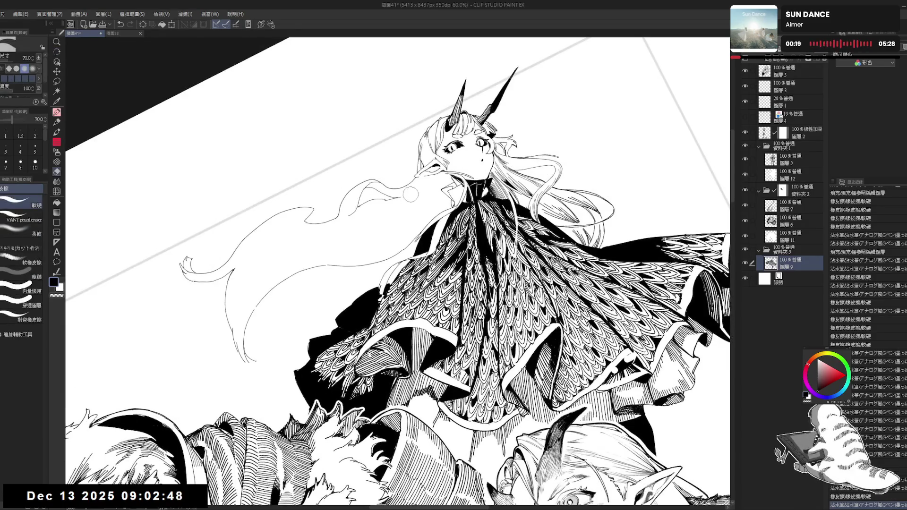
pyautogui.press('[')
pyautogui.press('p')
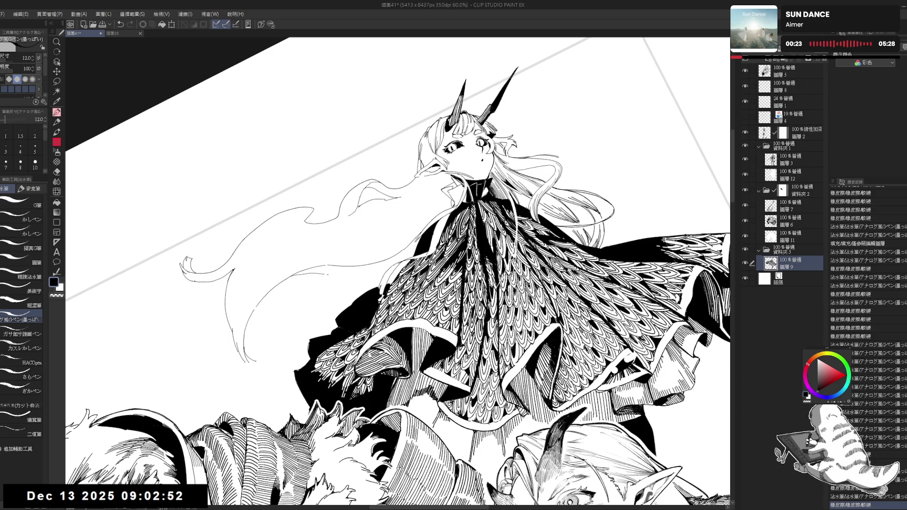
# - With the view rotated about 70°, erase small marks and add short strokes along the hair line
pyautogui.press('r')
pyautogui.moveTo(397, 141); pyautogui.dragTo(543, 264)
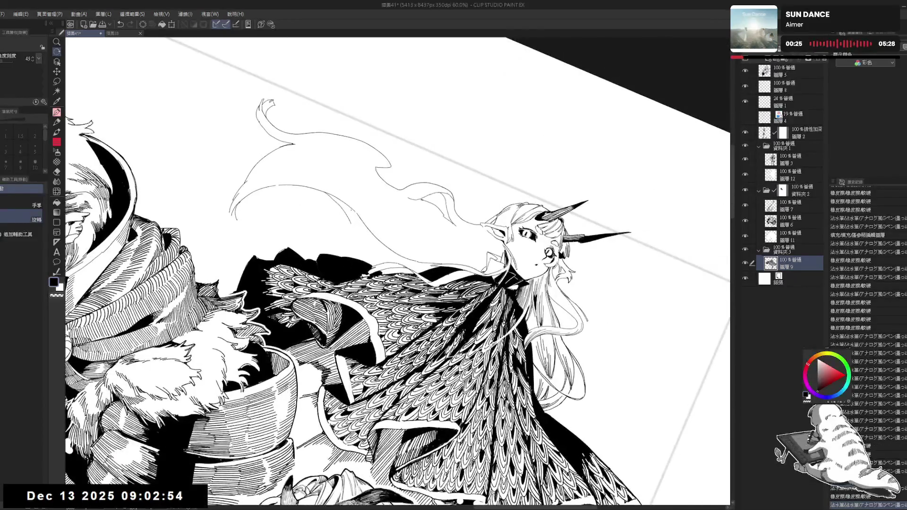
pyautogui.press('e')
pyautogui.moveTo(337, 199); pyautogui.dragTo(363, 243)
pyautogui.press('p')
pyautogui.moveTo(353, 212); pyautogui.dragTo(362, 226)
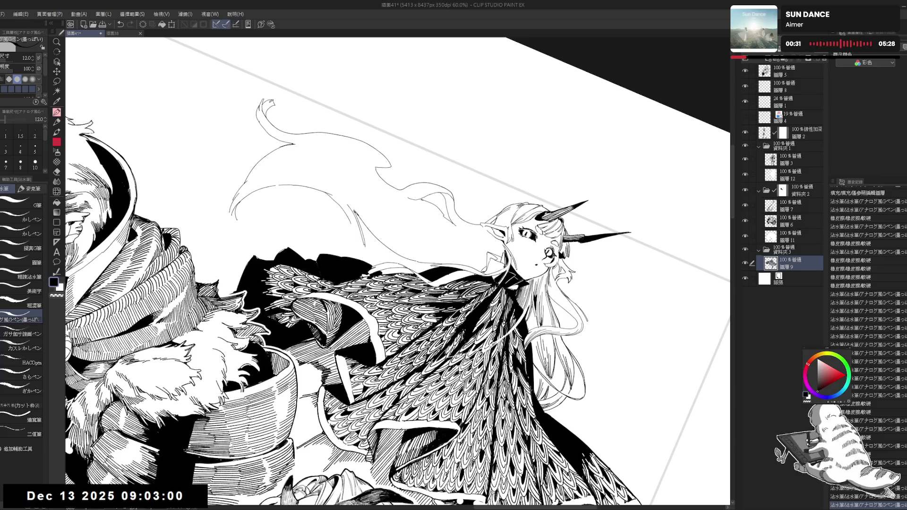
pyautogui.moveTo(397, 265); pyautogui.dragTo(378, 242)
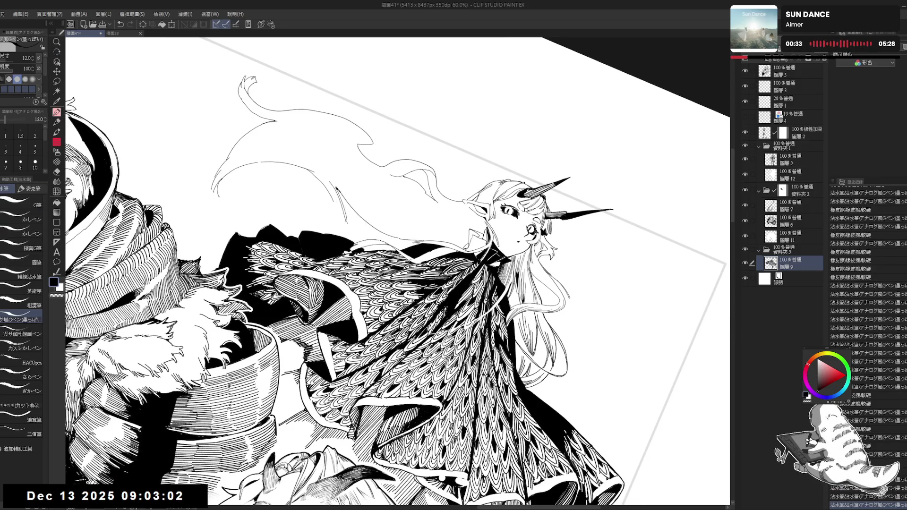
pyautogui.moveTo(335, 202); pyautogui.dragTo(352, 233)
pyautogui.hotkey('ctrl', 'z')
pyautogui.moveTo(342, 223); pyautogui.dragTo(354, 237)
# - Level the view to show the whole group, then make sketch layer 圖層 4 visible
pyautogui.hotkey('ctrl', '0')
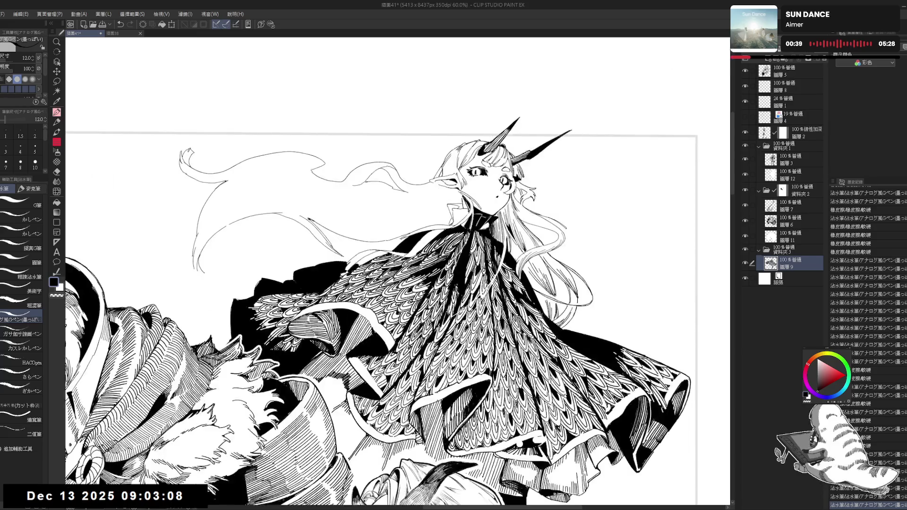
pyautogui.press('^')
pyautogui.press('^')
pyautogui.press('^')
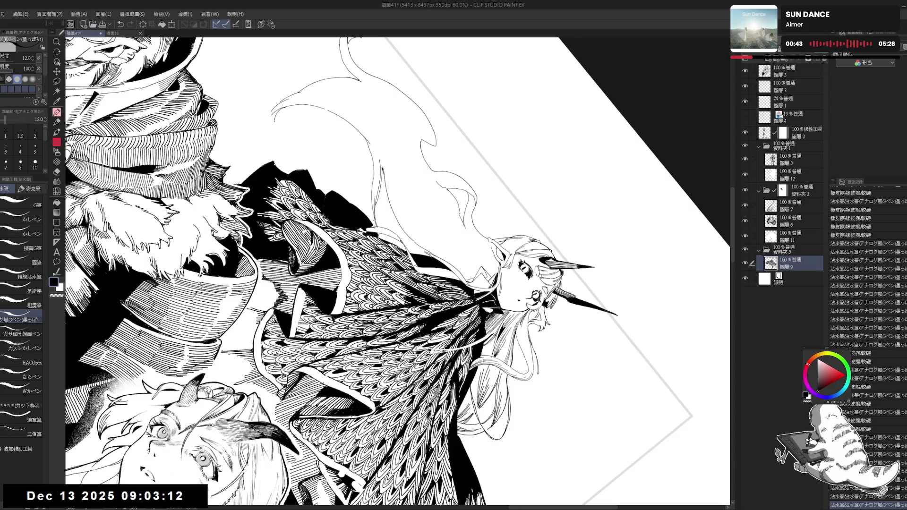
pyautogui.hotkey('ctrl', '0')
pyautogui.hotkey('ctrl', '-')
pyautogui.hotkey('ctrl', '-')
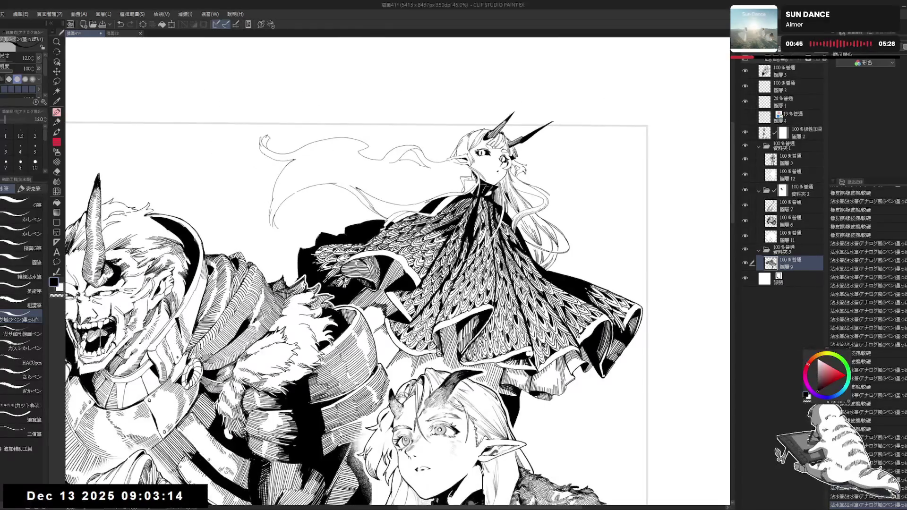
pyautogui.hotkey('ctrl', '-')
pyautogui.hotkey('ctrl', '-')
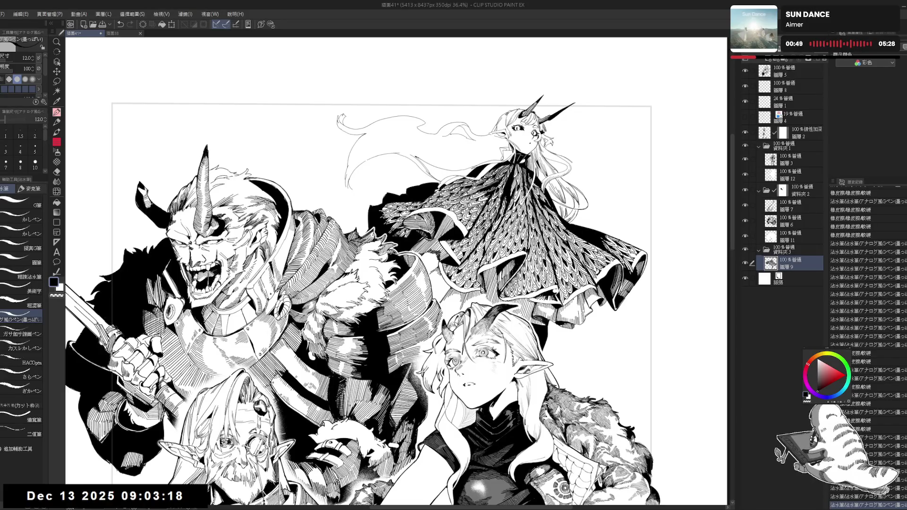
pyautogui.hotkey('ctrl', '+')
pyautogui.hotkey('ctrl', '+')
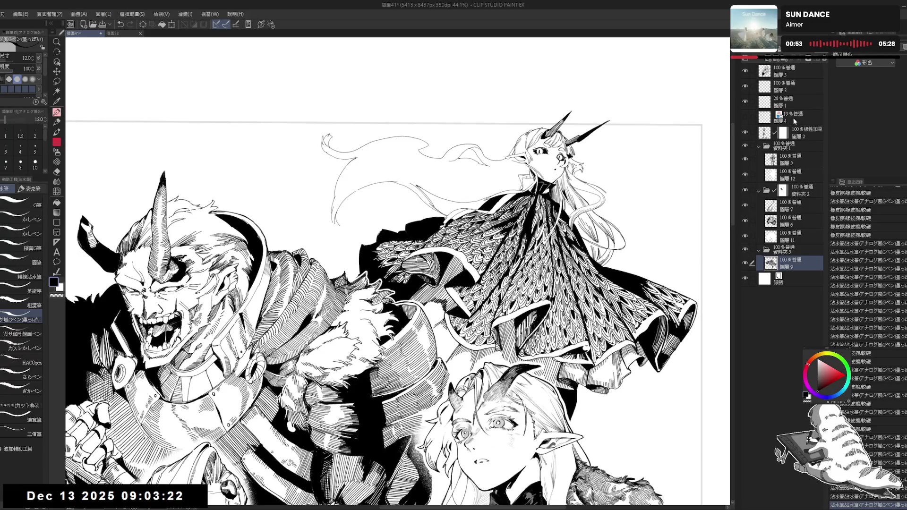
pyautogui.click(748, 118)
pyautogui.click(746, 118)
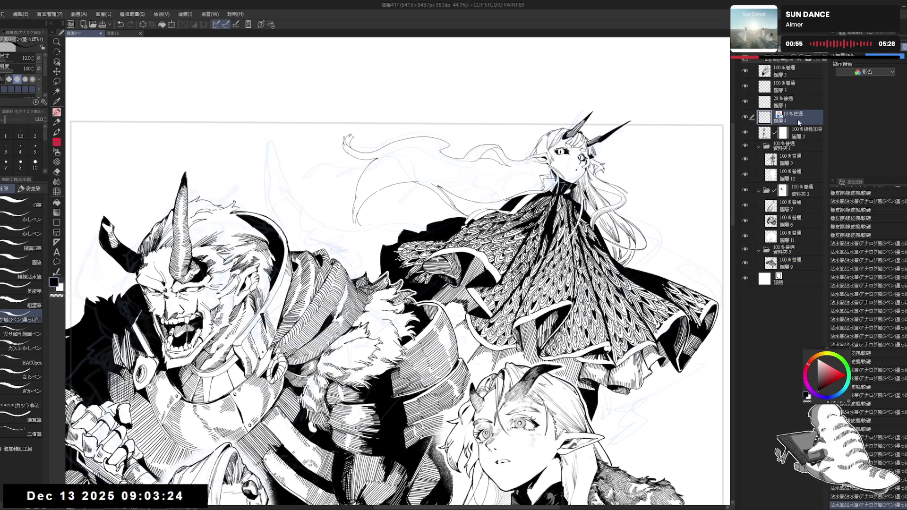
pyautogui.click(792, 208)
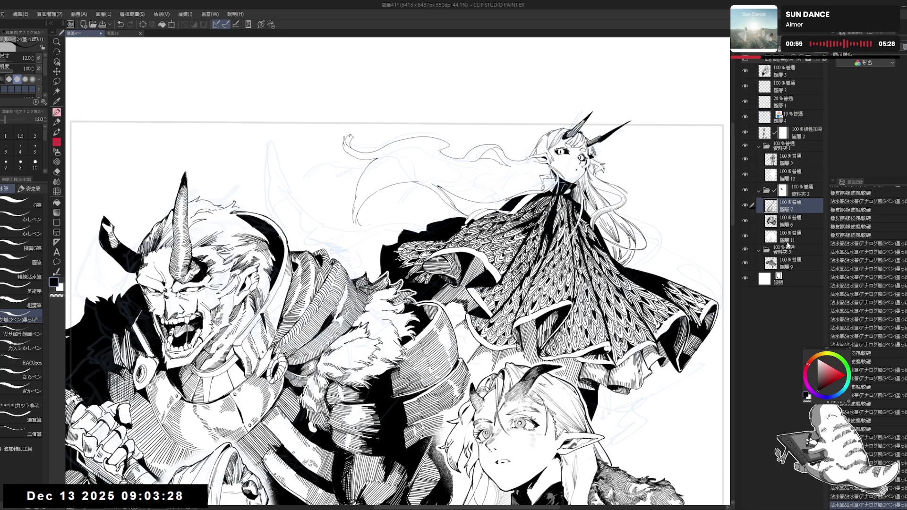
pyautogui.click(789, 221)
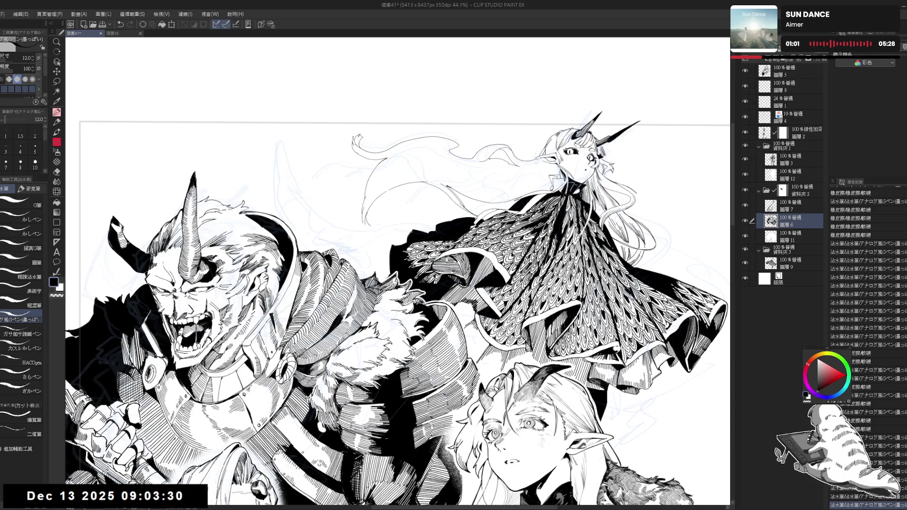
pyautogui.moveTo(376, 231); pyautogui.dragTo(411, 220)
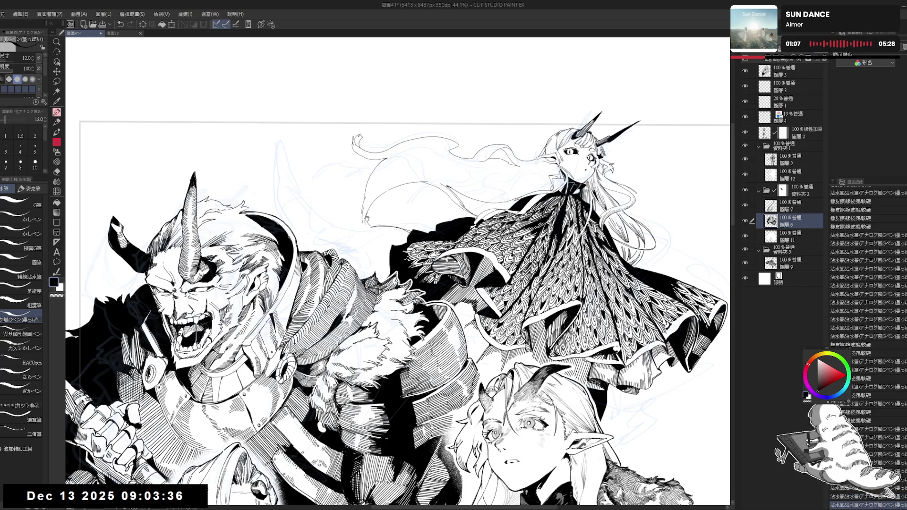
pyautogui.hscroll(-1, 398, 310)
pyautogui.hscroll(-1, 398, 310)
pyautogui.press(']')
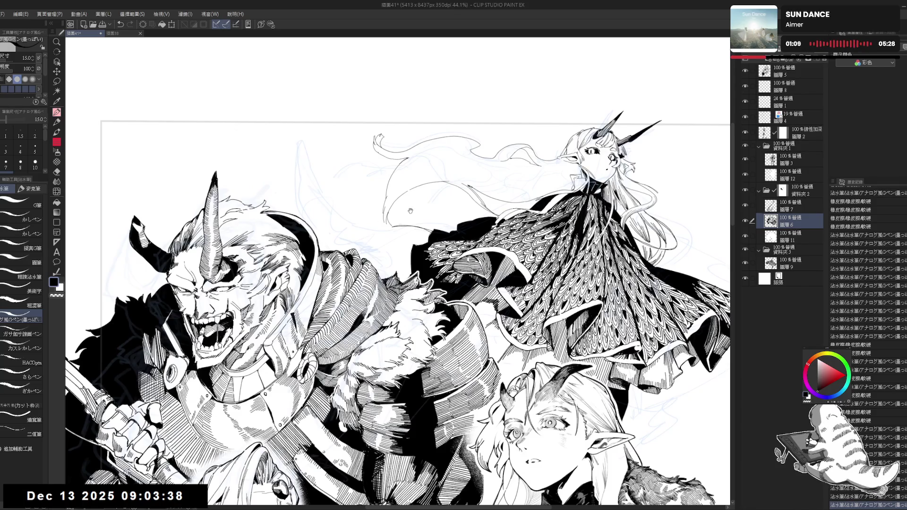
pyautogui.scroll(1, 398, 244)
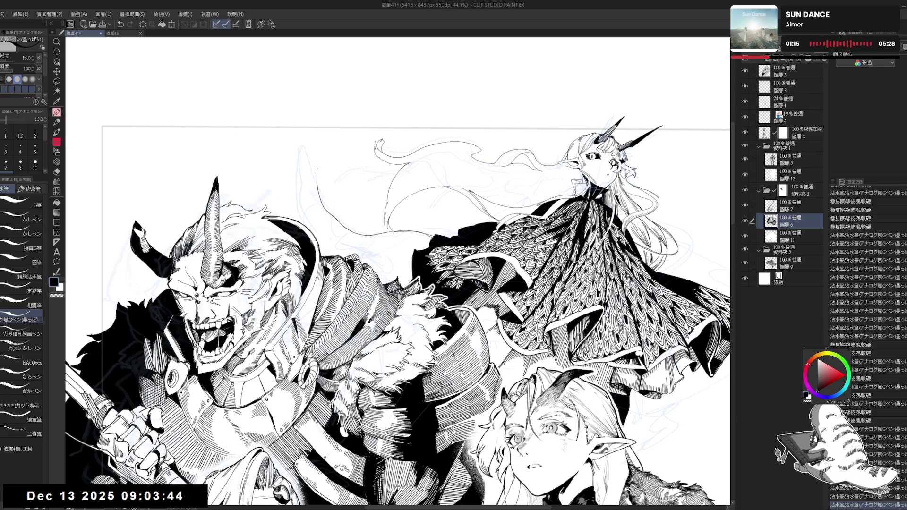
pyautogui.press('e')
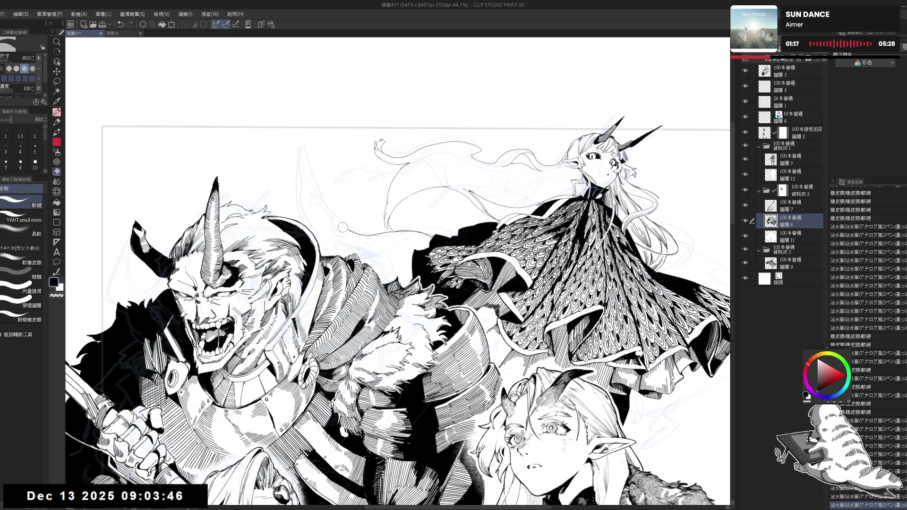
pyautogui.click(342, 225)
pyautogui.press('p')
pyautogui.moveTo(406, 230)
pyautogui.mouseDown()
pyautogui.moveTo(348, 232)
pyautogui.moveTo(308, 148)
pyautogui.moveTo(312, 160)
pyautogui.mouseUp()
pyautogui.moveTo(309, 151)
pyautogui.mouseDown()
pyautogui.moveTo(317, 174)
pyautogui.moveTo(300, 207)
pyautogui.moveTo(310, 230)
pyautogui.moveTo(320, 208)
pyautogui.mouseUp()
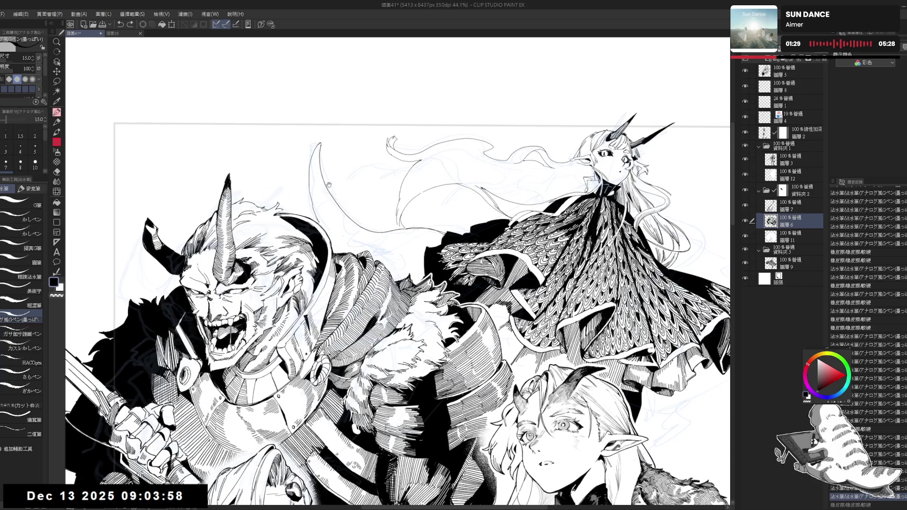
pyautogui.hotkey('ctrl', 'z')
pyautogui.hotkey('ctrl', 'z')
pyautogui.hotkey('ctrl', 'z')
pyautogui.hotkey('ctrl', 'z')
pyautogui.hotkey('ctrl', 'z')
pyautogui.hotkey('ctrl', 'z')
pyautogui.hotkey('ctrl', 'z')
pyautogui.hotkey('ctrl', 'z')
pyautogui.hotkey('ctrl', 'z')
pyautogui.hotkey('ctrl', 'z')
pyautogui.hotkey('ctrl', 'z')
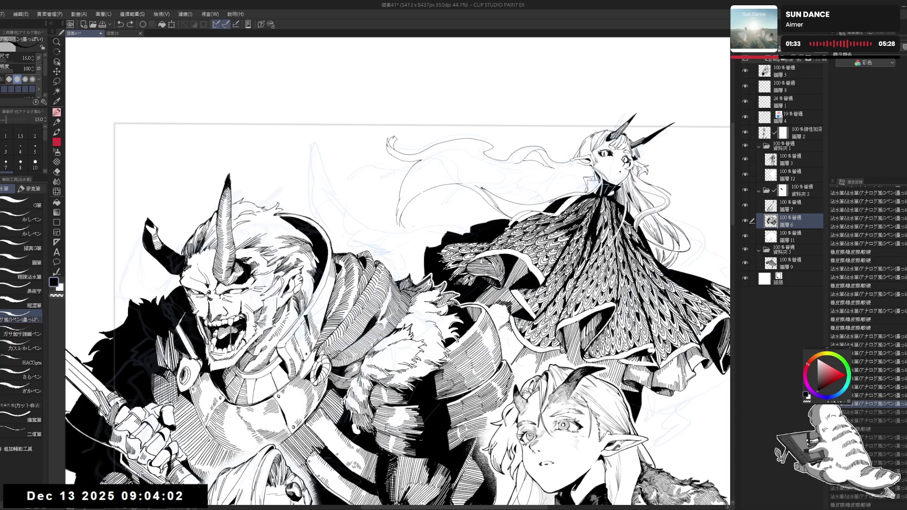
pyautogui.click(793, 263)
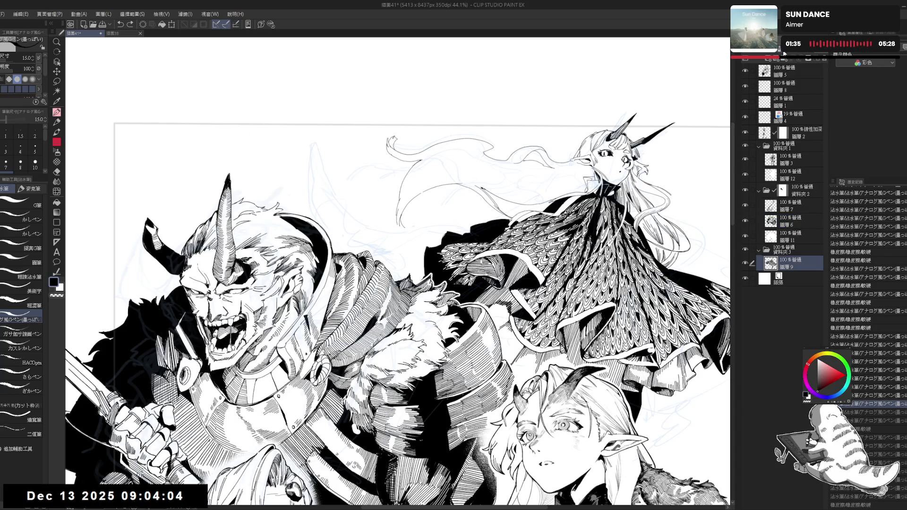
# - Add a new layer above 圖層 9 and ink a curved crescent stroke in the sky beside the scarf
pyautogui.click(769, 62)
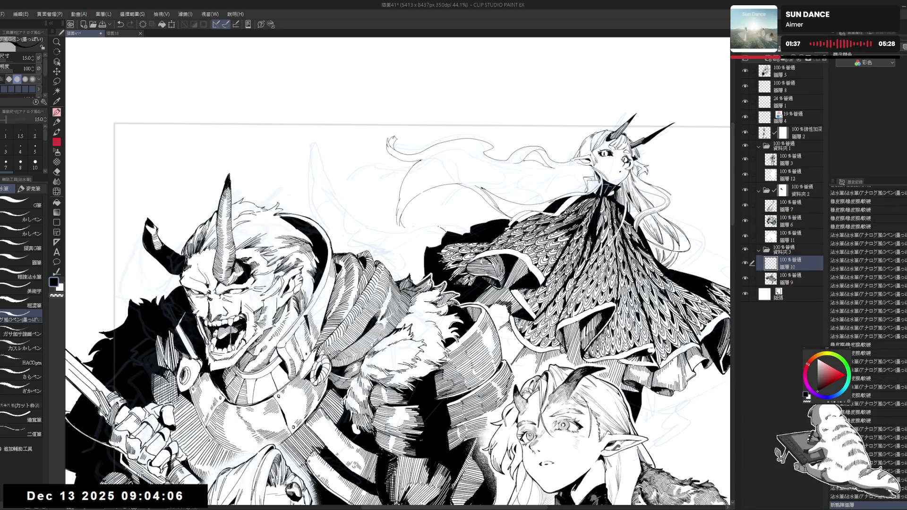
pyautogui.moveTo(446, 226)
pyautogui.mouseDown()
pyautogui.moveTo(407, 226)
pyautogui.moveTo(420, 227)
pyautogui.mouseUp()
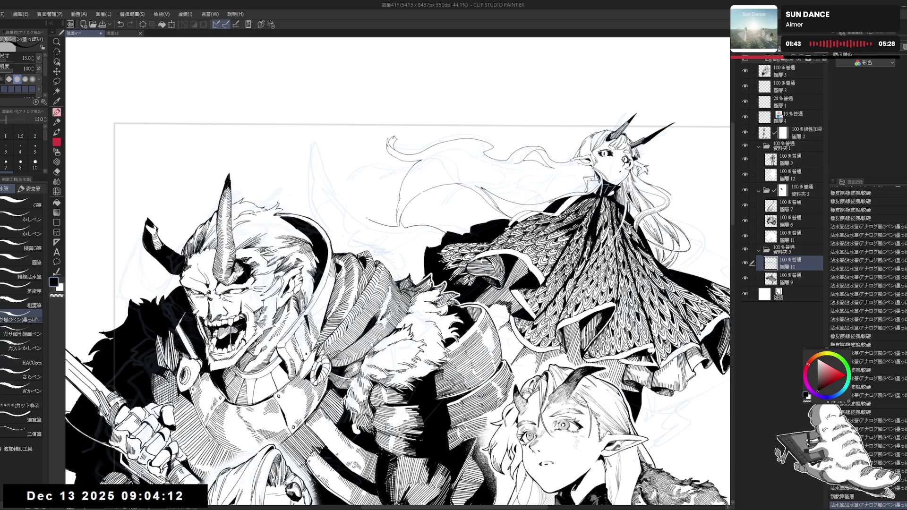
pyautogui.moveTo(356, 207)
pyautogui.mouseDown()
pyautogui.moveTo(397, 227)
pyautogui.moveTo(353, 213)
pyautogui.mouseUp()
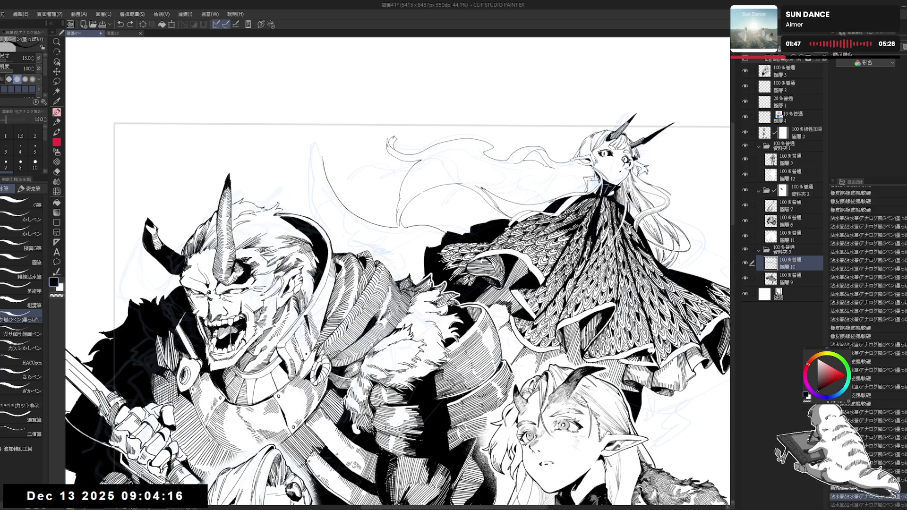
pyautogui.click(327, 149)
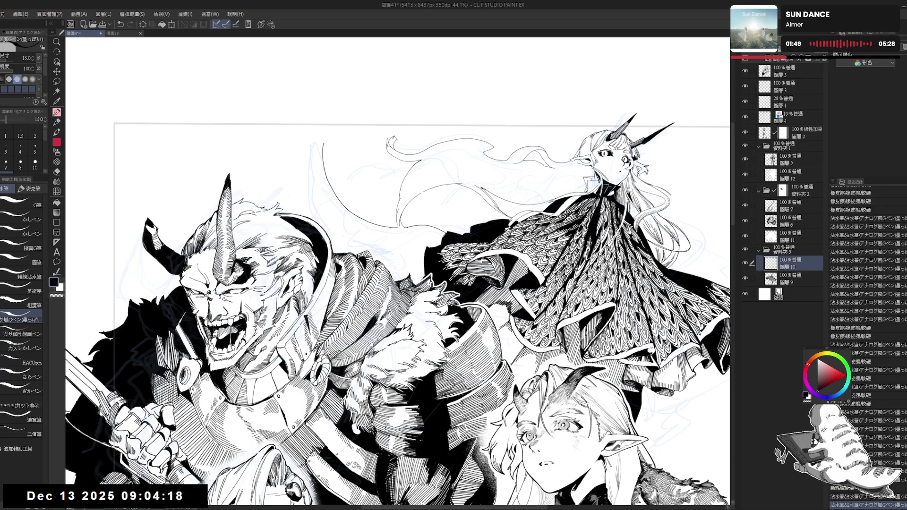
pyautogui.moveTo(318, 143); pyautogui.dragTo(307, 179)
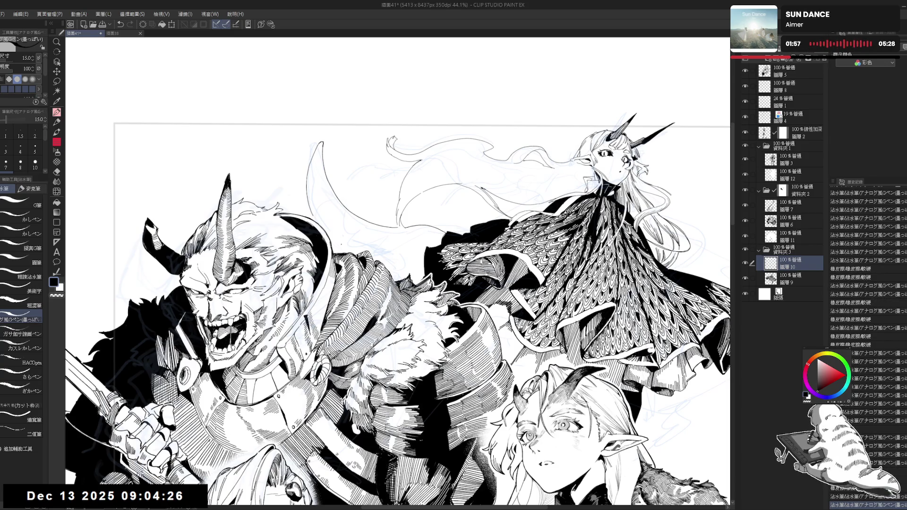
pyautogui.press('^')
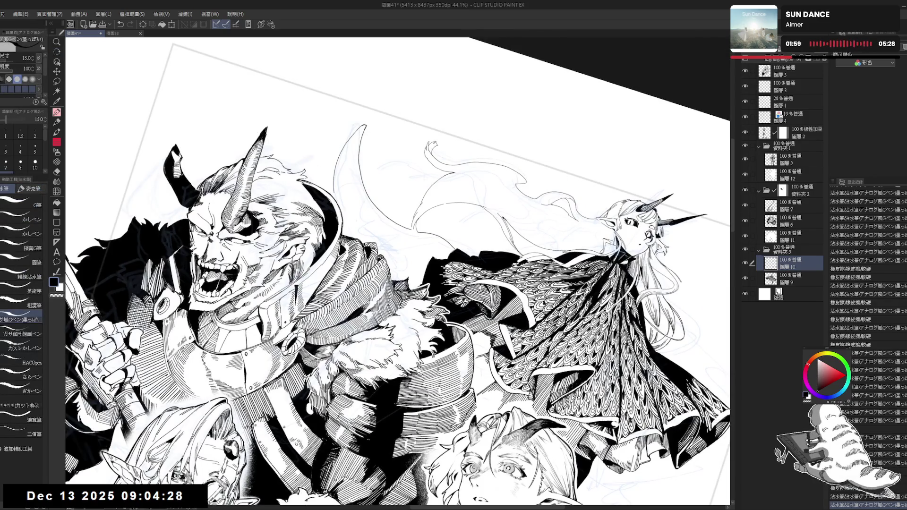
# - Close the crescent outline with one more stroke, then level the view and zoom in on it
pyautogui.moveTo(303, 156); pyautogui.dragTo(308, 163)
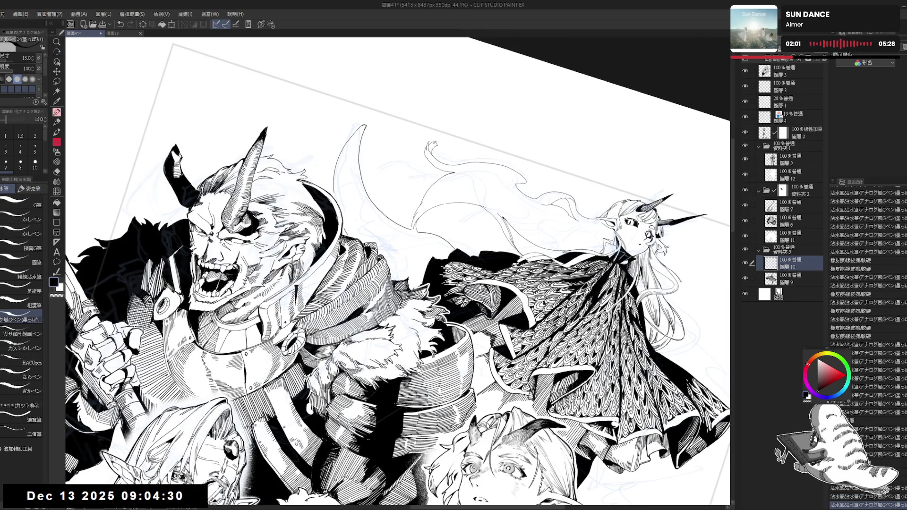
pyautogui.hotkey('ctrl', '-')
pyautogui.press('^')
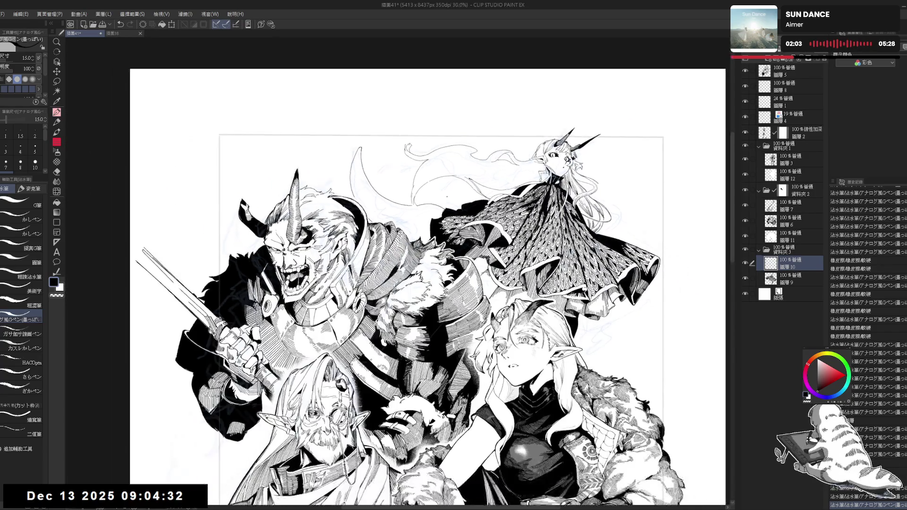
pyautogui.hotkey('ctrl', '+')
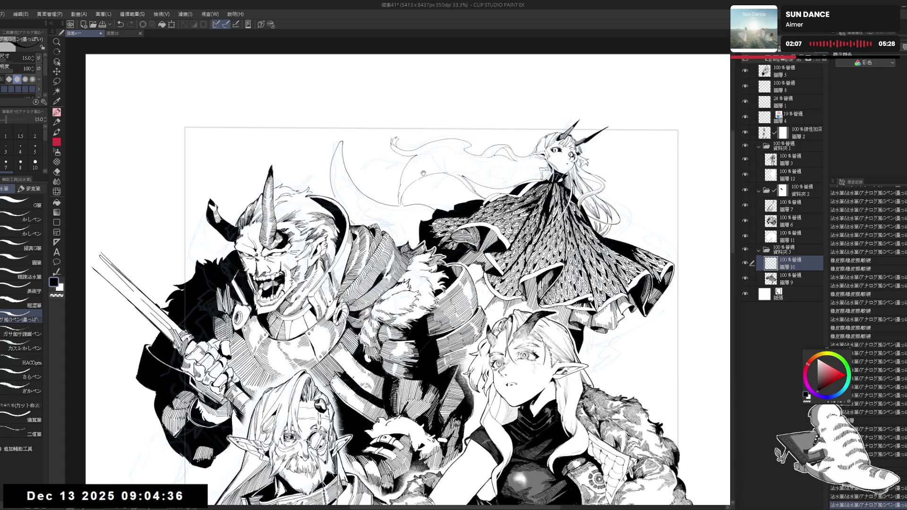
pyautogui.moveTo(423, 166); pyautogui.dragTo(430, 175)
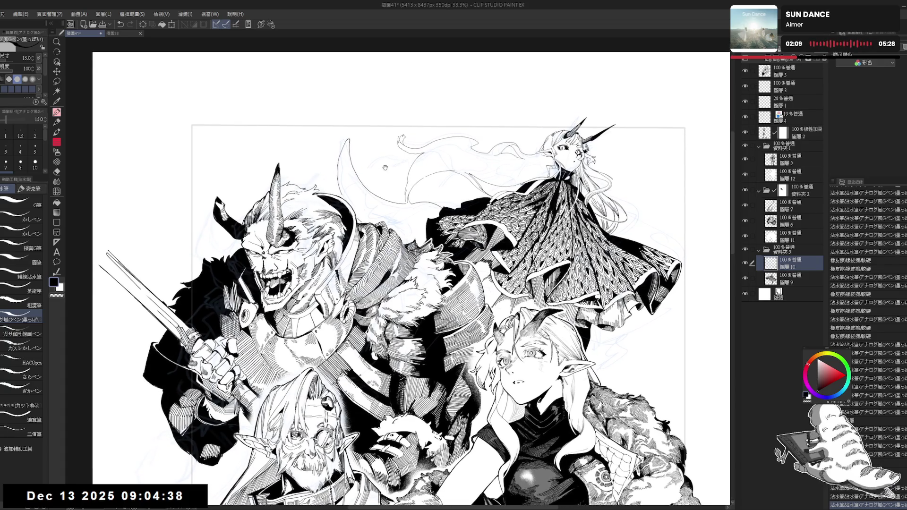
pyautogui.hotkey('ctrl', '+')
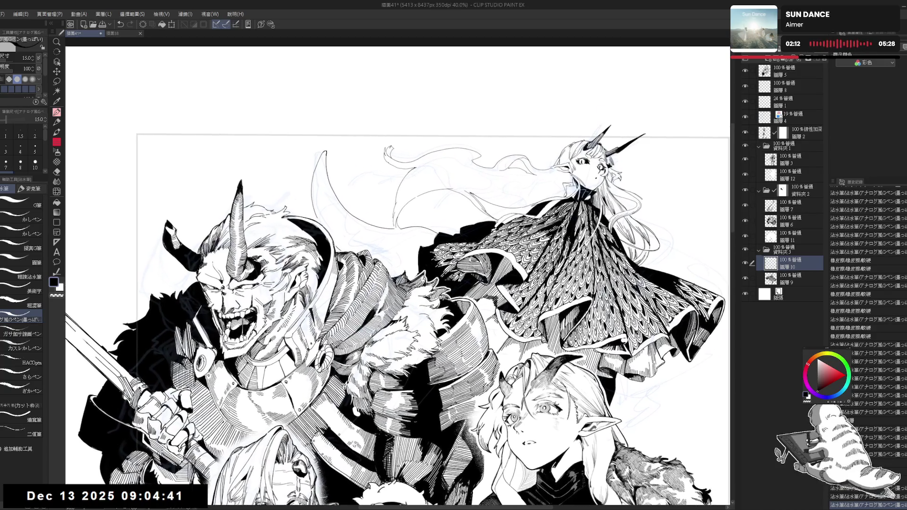
pyautogui.moveTo(410, 196); pyautogui.dragTo(369, 236)
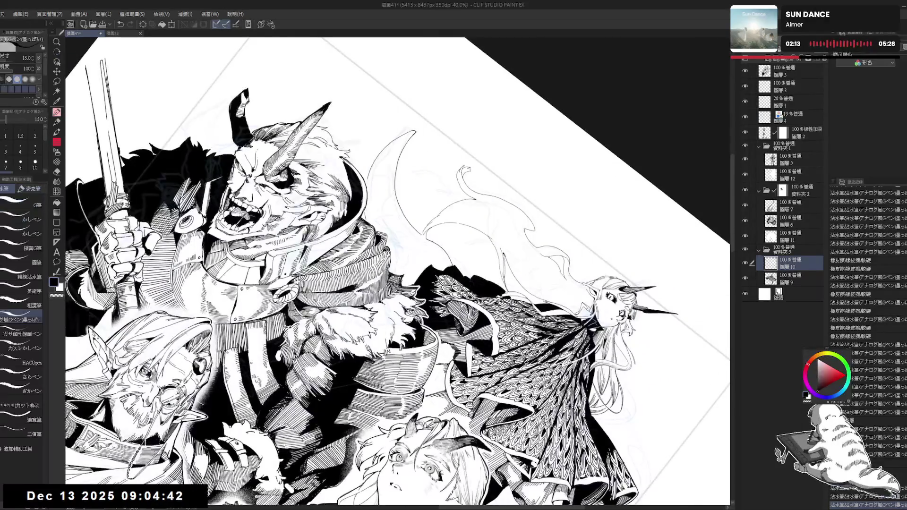
pyautogui.hotkey('ctrl', '@')
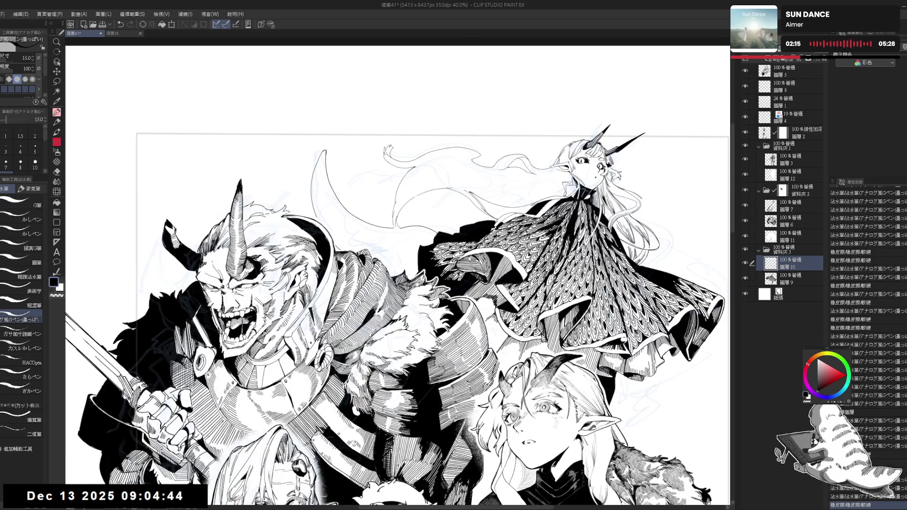
pyautogui.moveTo(398, 272); pyautogui.dragTo(408, 227)
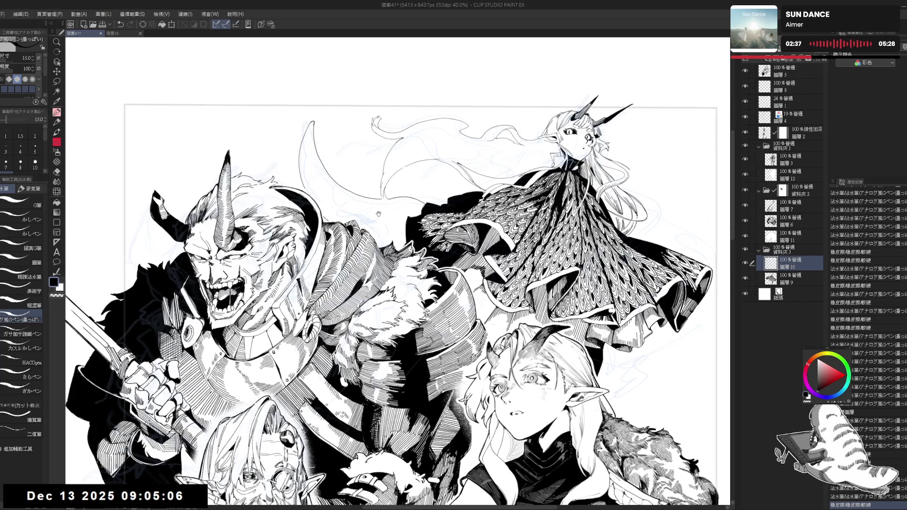
# - Erase the faint sketch marks in the sky under the tail shape
pyautogui.moveTo(333, 155); pyautogui.dragTo(310, 169)
pyautogui.press('e')
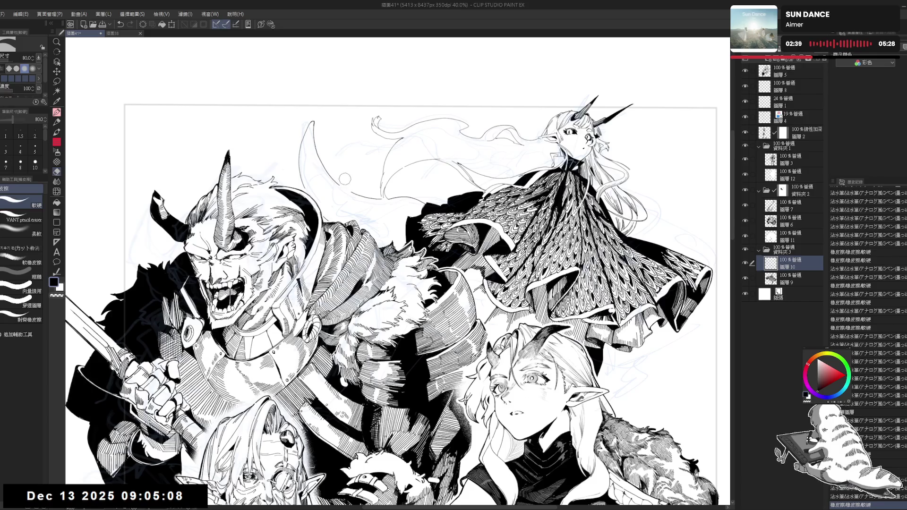
pyautogui.press('p')
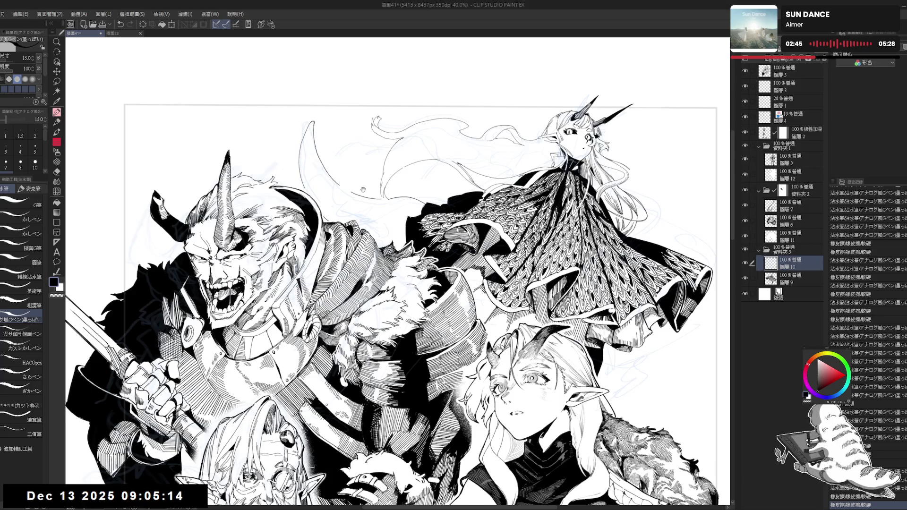
pyautogui.scroll(2, 324, 161)
pyautogui.scroll(2, 324, 161)
pyautogui.moveTo(373, 226); pyautogui.dragTo(356, 190)
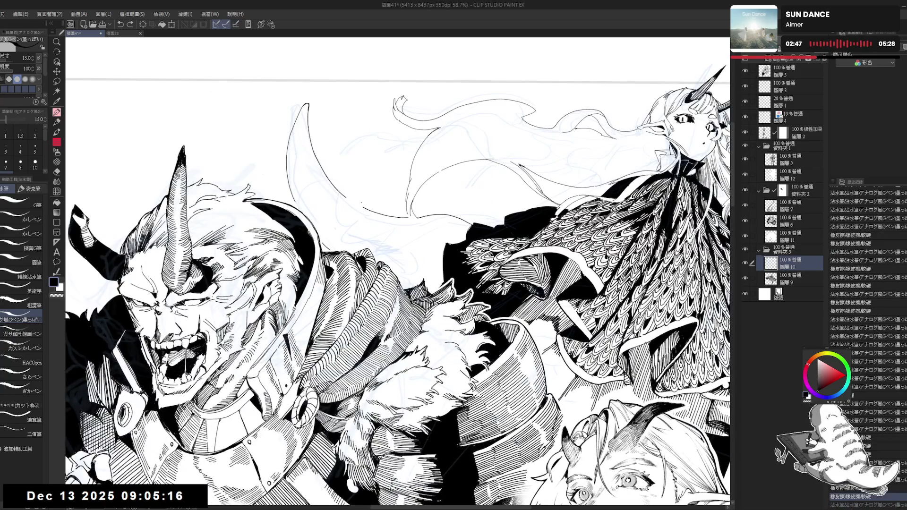
pyautogui.moveTo(374, 222); pyautogui.dragTo(357, 202)
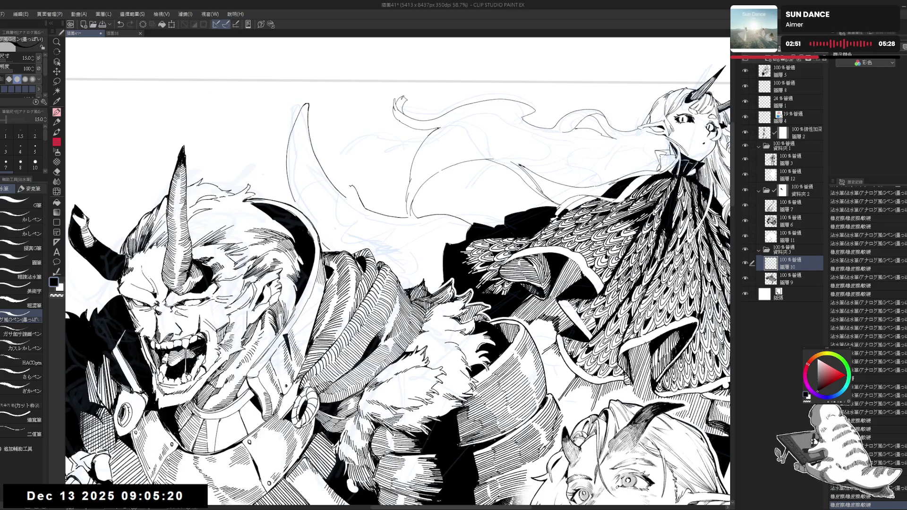
# - Ink the first spikes along the tail's underside, trimming them with the eraser
pyautogui.moveTo(364, 212)
pyautogui.mouseDown()
pyautogui.moveTo(392, 222)
pyautogui.moveTo(371, 208)
pyautogui.moveTo(388, 193)
pyautogui.moveTo(395, 219)
pyautogui.mouseUp()
pyautogui.press('e')
pyautogui.press('p')
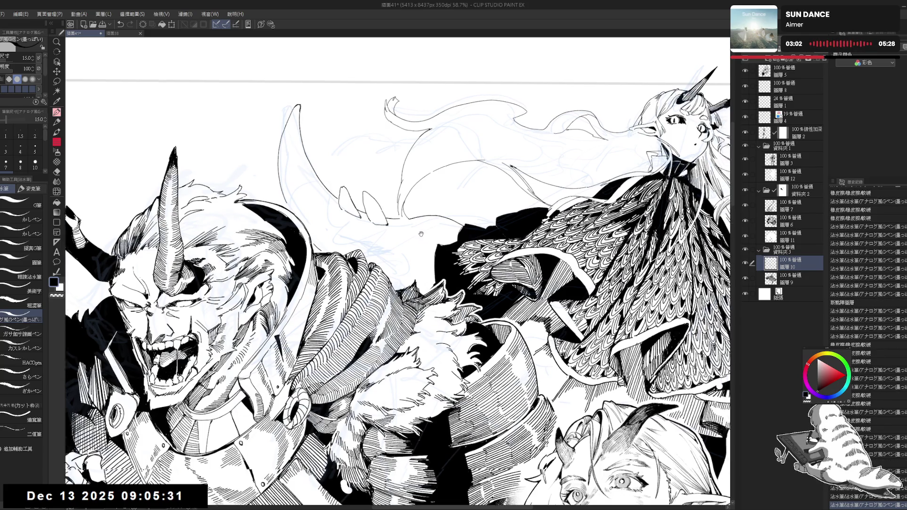
pyautogui.moveTo(406, 216)
pyautogui.mouseDown()
pyautogui.moveTo(381, 214)
pyautogui.moveTo(399, 222)
pyautogui.mouseUp()
pyautogui.press('e')
pyautogui.press('p')
pyautogui.press('e')
pyautogui.press('p')
pyautogui.press('e')
pyautogui.press('p')
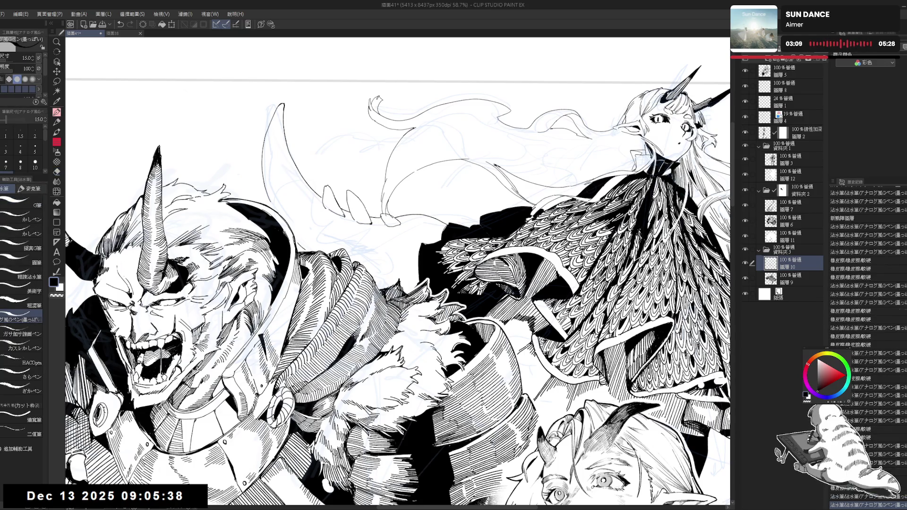
# - Briefly select 圖層9, return to 圖層10, and keep inking and trimming the spikes
pyautogui.click(790, 278)
pyautogui.moveTo(398, 288); pyautogui.dragTo(383, 290)
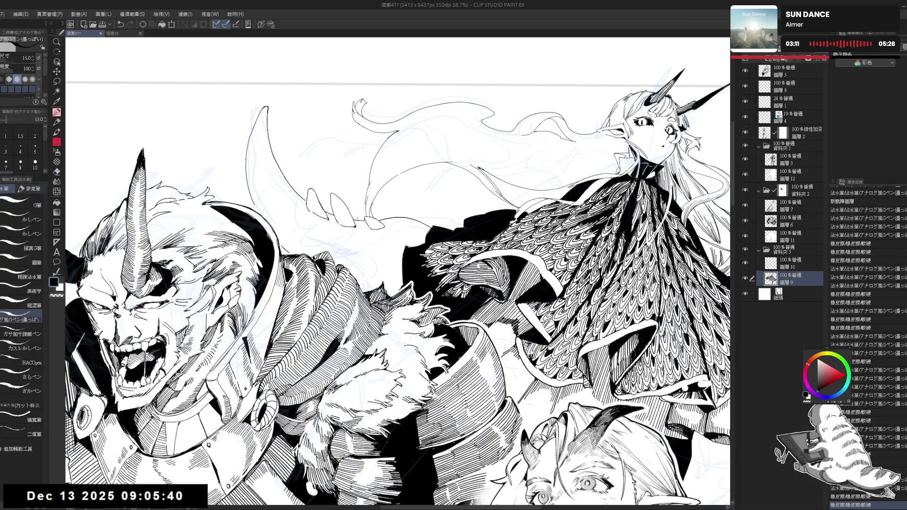
pyautogui.hotkey('alt', ']')
pyautogui.moveTo(392, 218)
pyautogui.mouseDown()
pyautogui.moveTo(378, 218)
pyautogui.moveTo(405, 222)
pyautogui.mouseUp()
pyautogui.press('e')
pyautogui.press('p')
pyautogui.press('e')
pyautogui.press('p')
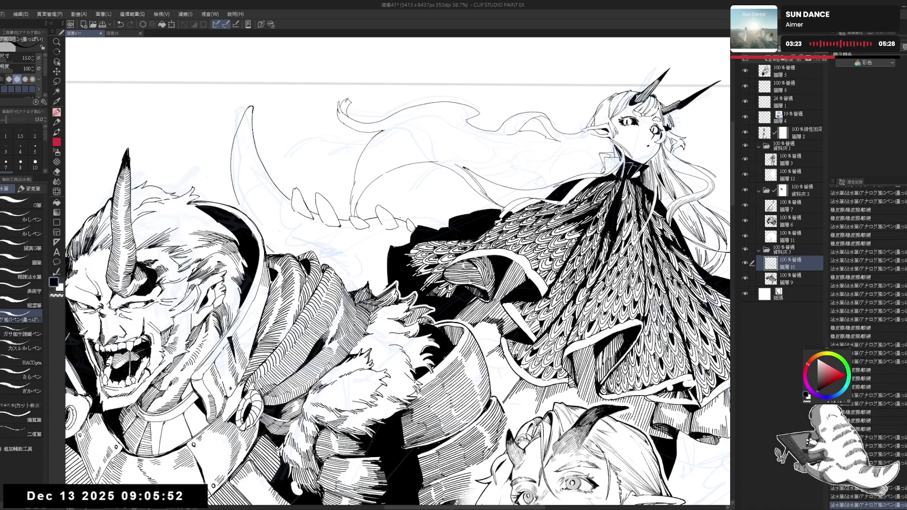
pyautogui.scroll(-3, 409, 201)
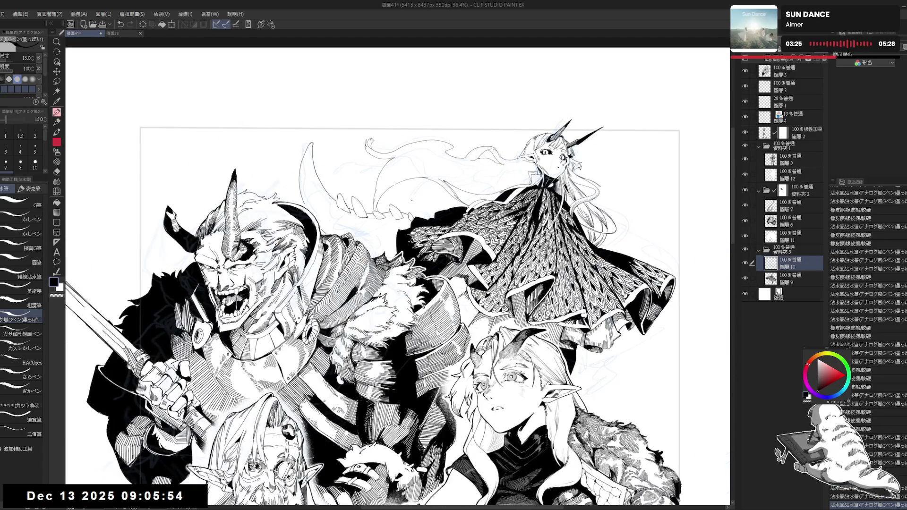
# - Erase sketch lines near the tail and add spike strokes around its curve
pyautogui.moveTo(334, 173); pyautogui.dragTo(342, 175)
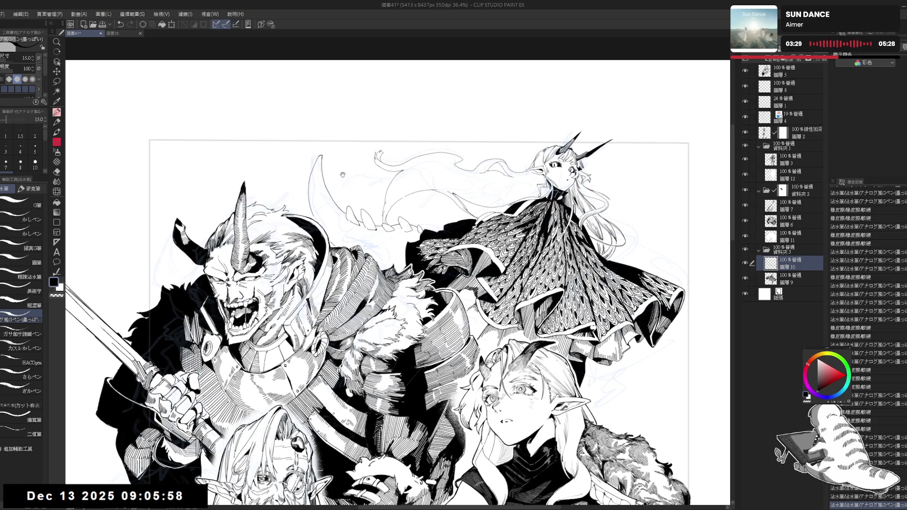
pyautogui.moveTo(337, 203); pyautogui.dragTo(330, 196)
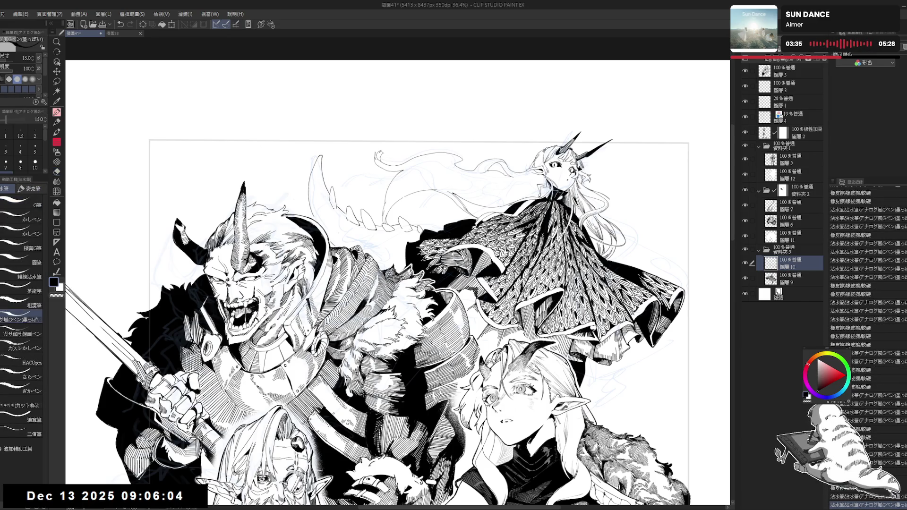
pyautogui.moveTo(378, 236); pyautogui.dragTo(382, 243)
pyautogui.moveTo(331, 196)
pyautogui.mouseDown()
pyautogui.moveTo(324, 183)
pyautogui.moveTo(359, 164)
pyautogui.mouseUp()
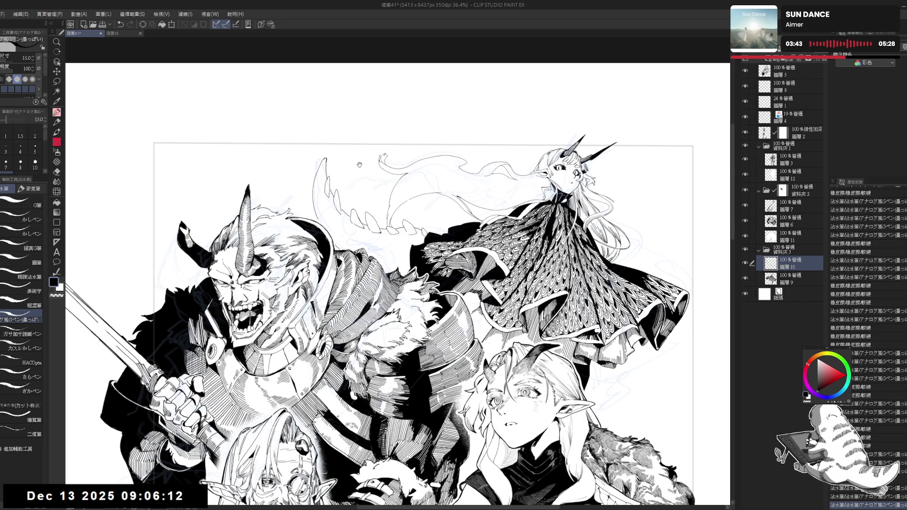
pyautogui.moveTo(363, 145); pyautogui.dragTo(369, 159)
pyautogui.moveTo(327, 186)
pyautogui.mouseDown()
pyautogui.moveTo(338, 167)
pyautogui.moveTo(334, 191)
pyautogui.mouseUp()
pyautogui.moveTo(331, 178); pyautogui.dragTo(329, 198)
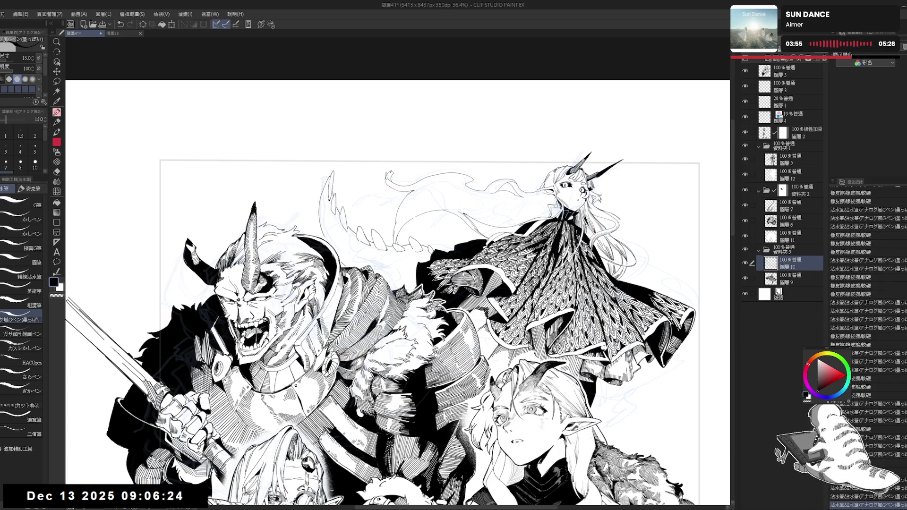
# - Mirror the canvas to check balance, then erase stray lines and ink another spike down to the tip
pyautogui.press('h')
pyautogui.moveTo(342, 149); pyautogui.dragTo(344, 146)
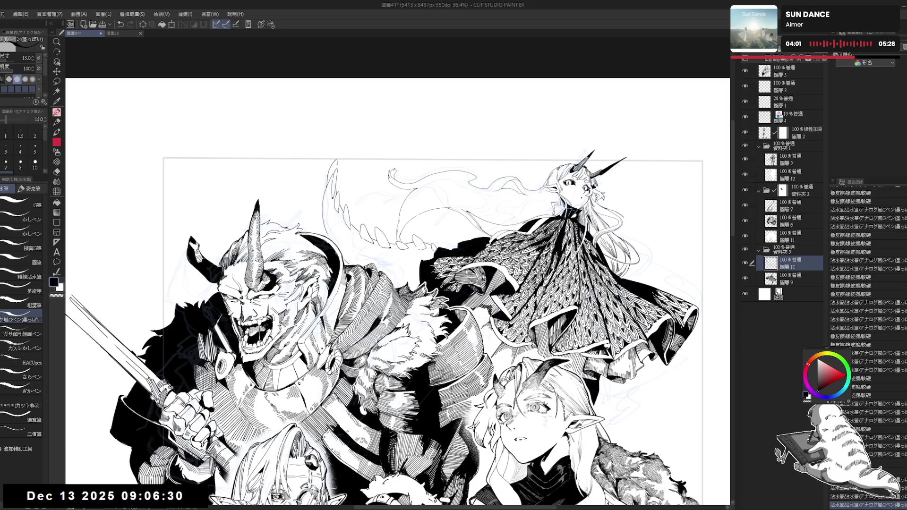
pyautogui.moveTo(378, 283); pyautogui.dragTo(342, 241)
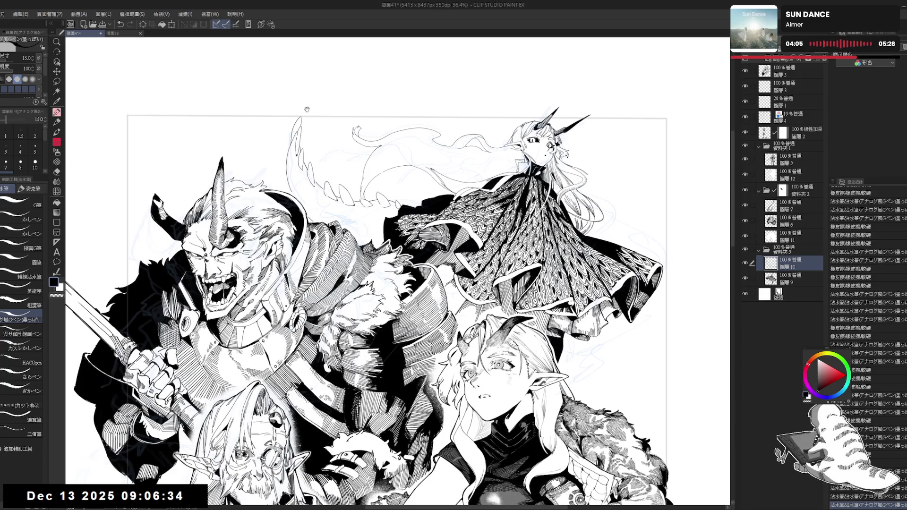
pyautogui.press('h')
pyautogui.press('h')
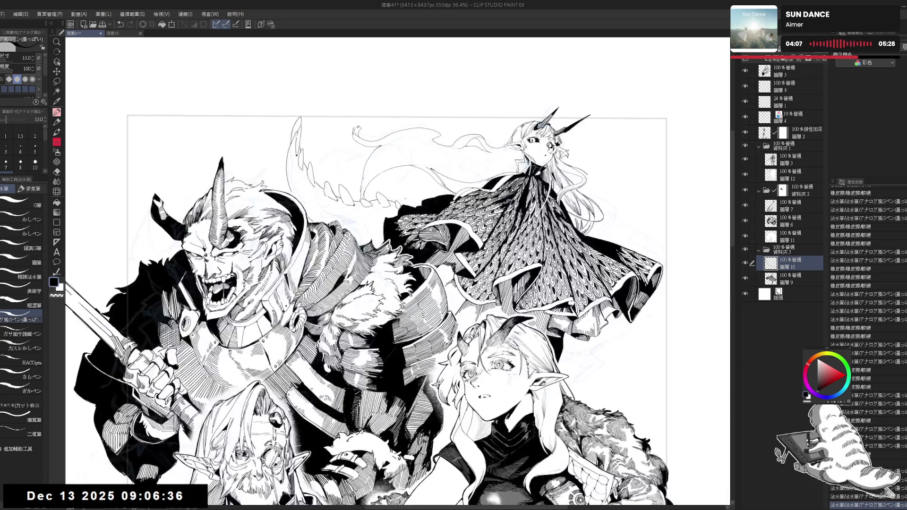
pyautogui.press('e')
pyautogui.moveTo(380, 201)
pyautogui.mouseDown()
pyautogui.moveTo(397, 206)
pyautogui.moveTo(383, 203)
pyautogui.mouseUp()
pyautogui.press('p')
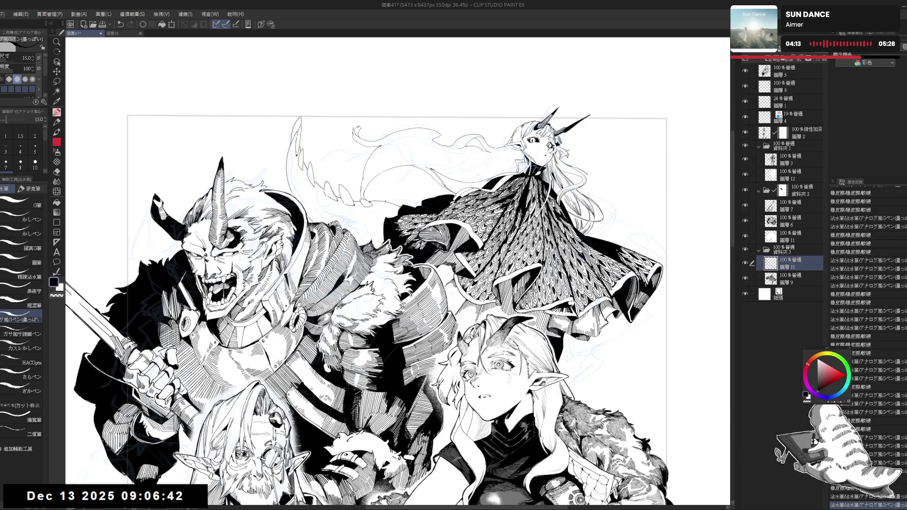
pyautogui.moveTo(376, 201); pyautogui.dragTo(402, 211)
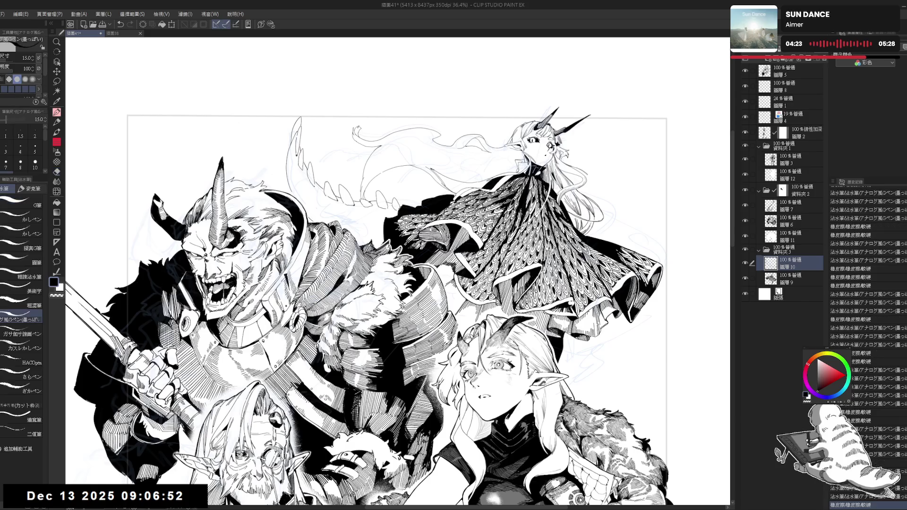
pyautogui.scroll(-3, 409, 198)
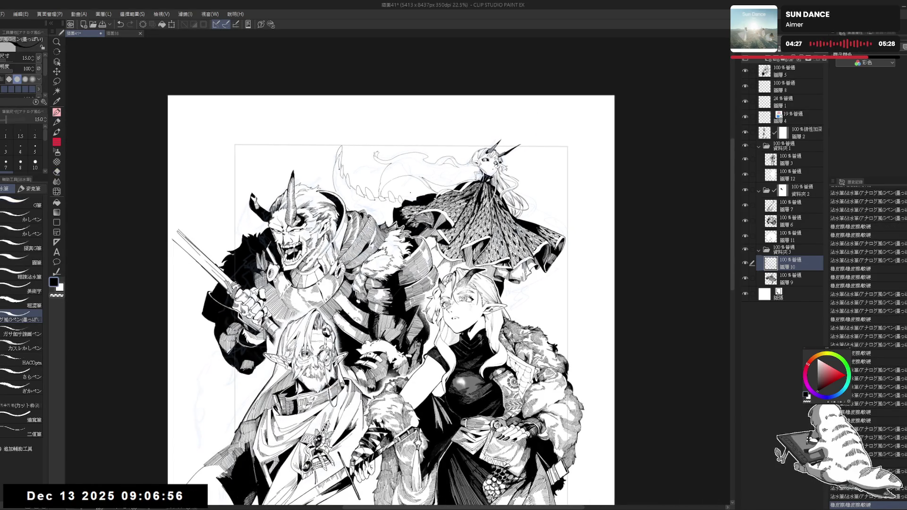
pyautogui.scroll(2, 408, 195)
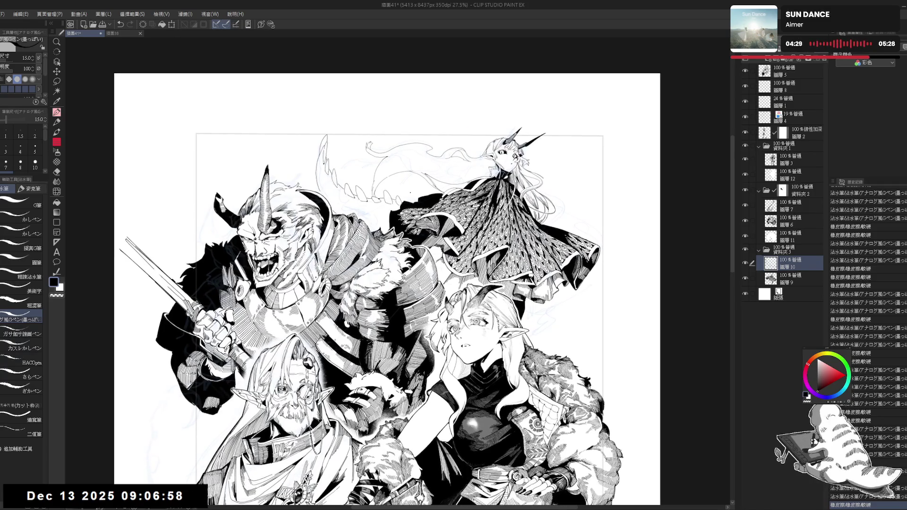
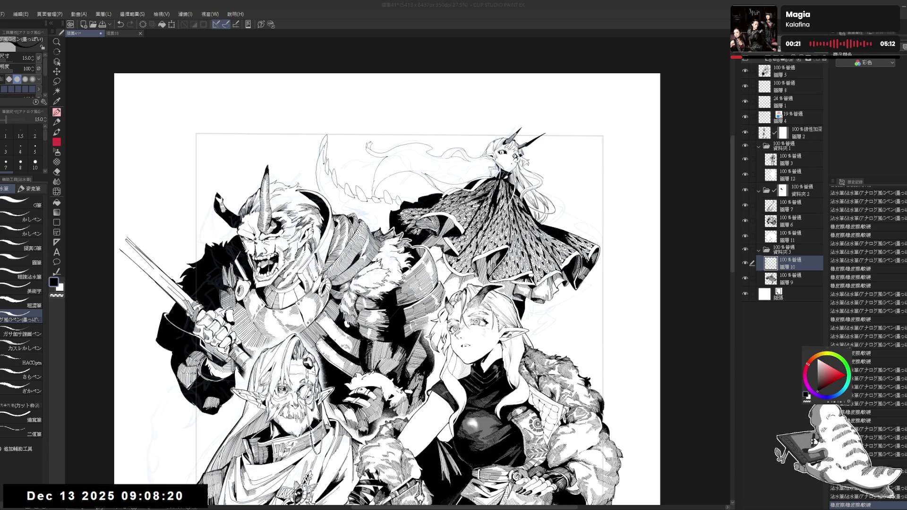
# - Fill the dragon's fin tip with solid black and ink a short stroke on it
pyautogui.moveTo(345, 172); pyautogui.dragTo(321, 189)
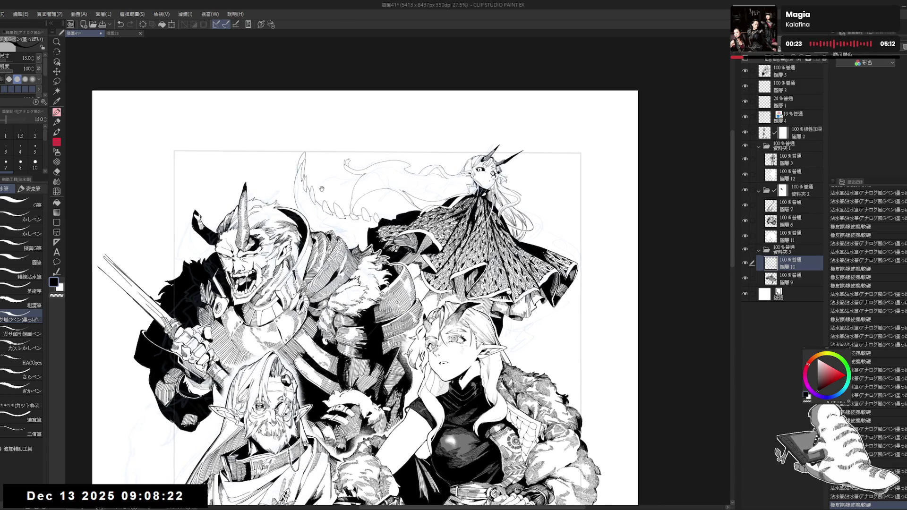
pyautogui.scroll(2, 321, 188)
pyautogui.scroll(2, 317, 191)
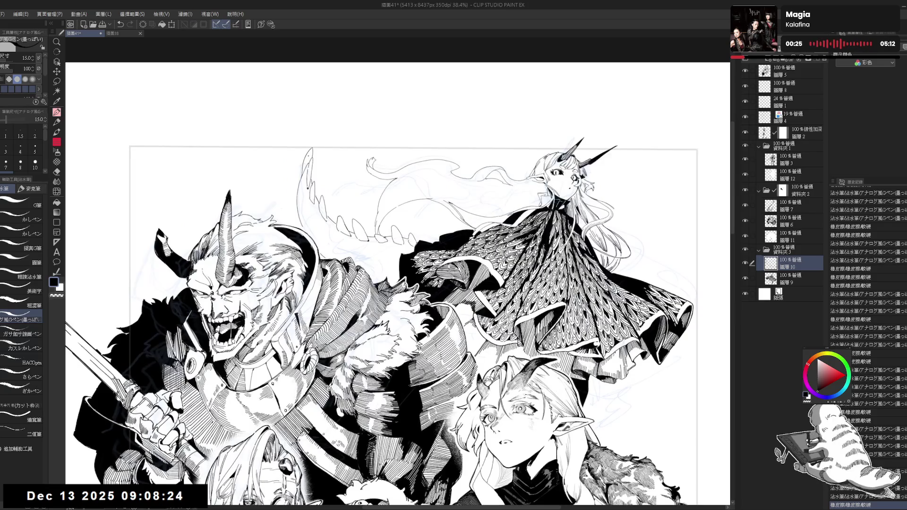
pyautogui.click(307, 158)
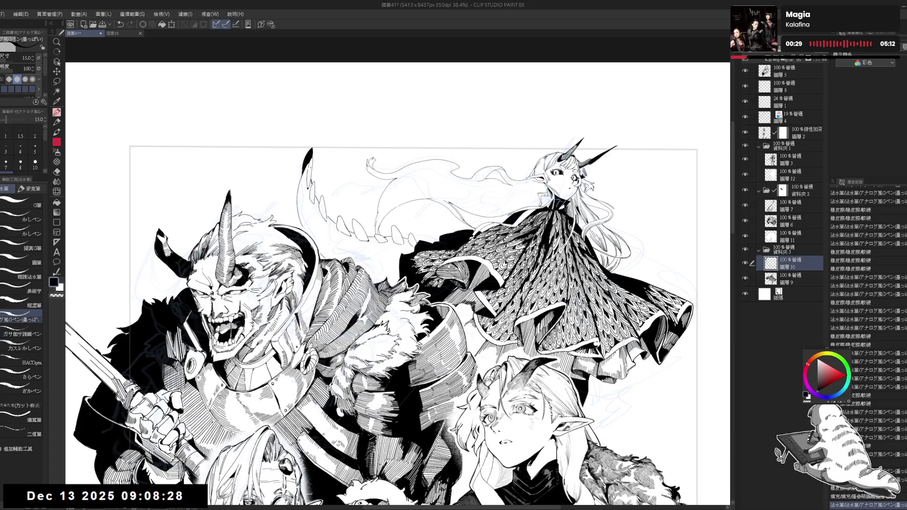
pyautogui.moveTo(307, 161); pyautogui.dragTo(309, 170)
# - Add small ink touch-ups on the dragon and fill the wing area near the tail black
pyautogui.moveTo(310, 215); pyautogui.dragTo(305, 208)
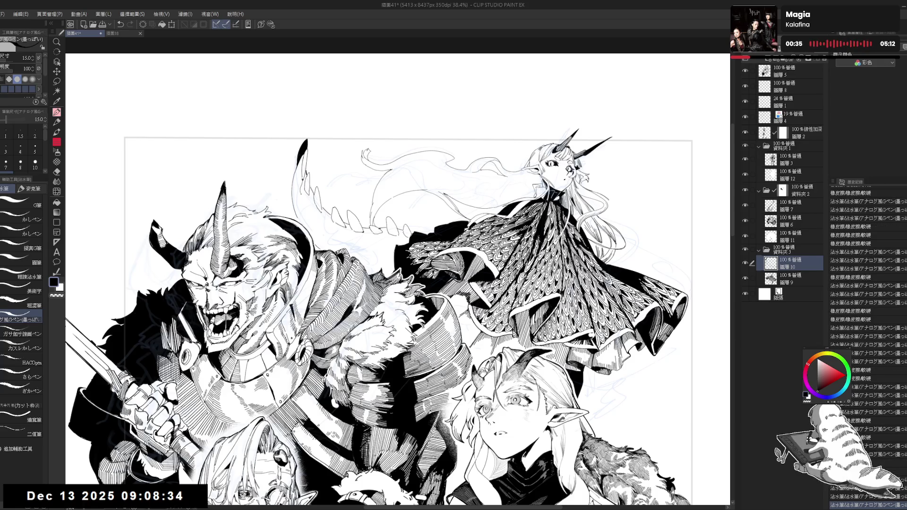
pyautogui.hotkey('ctrl', 'z')
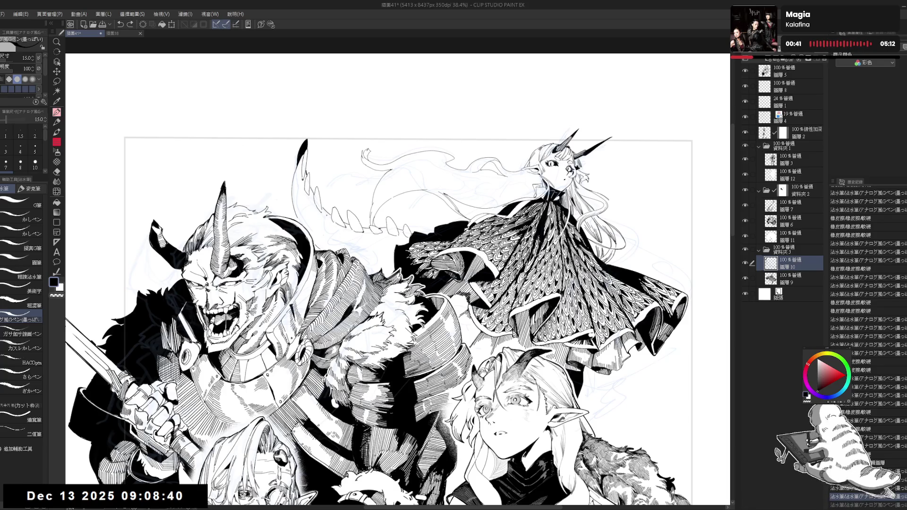
pyautogui.hotkey('ctrl', 'y')
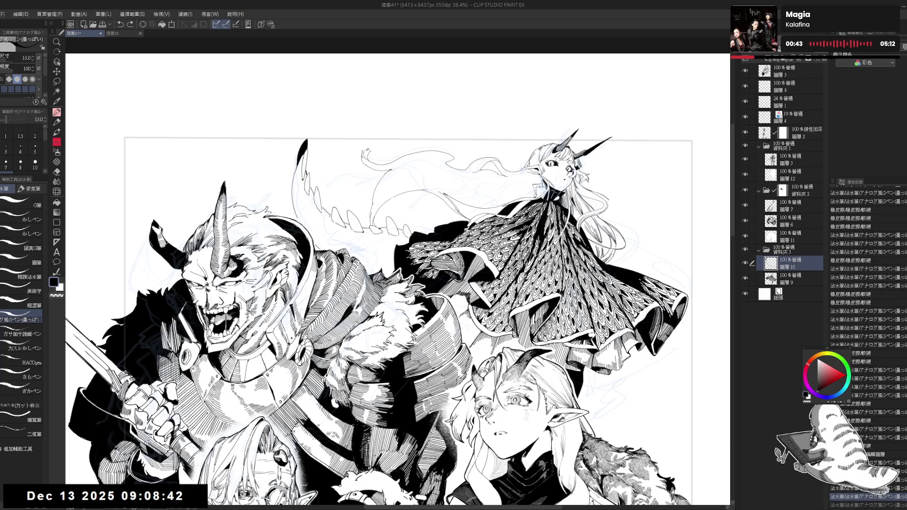
pyautogui.moveTo(321, 218); pyautogui.dragTo(332, 232)
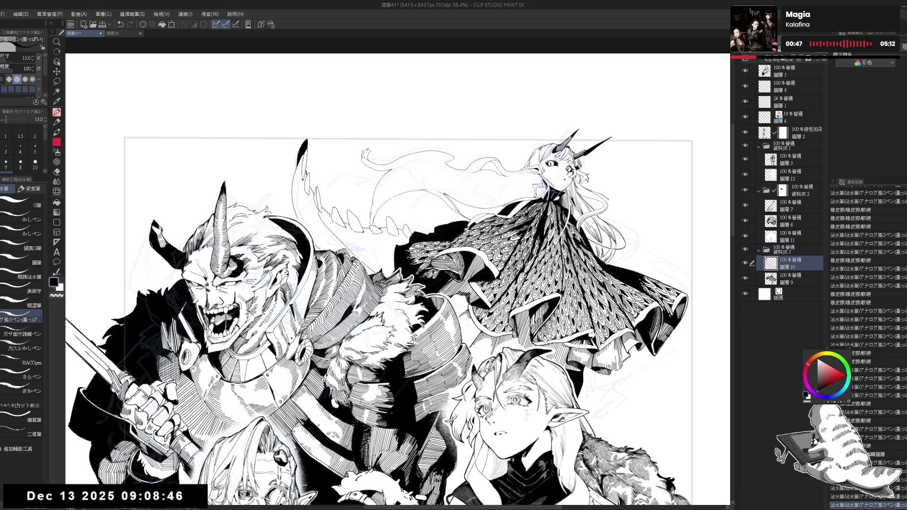
pyautogui.moveTo(289, 167); pyautogui.dragTo(298, 179)
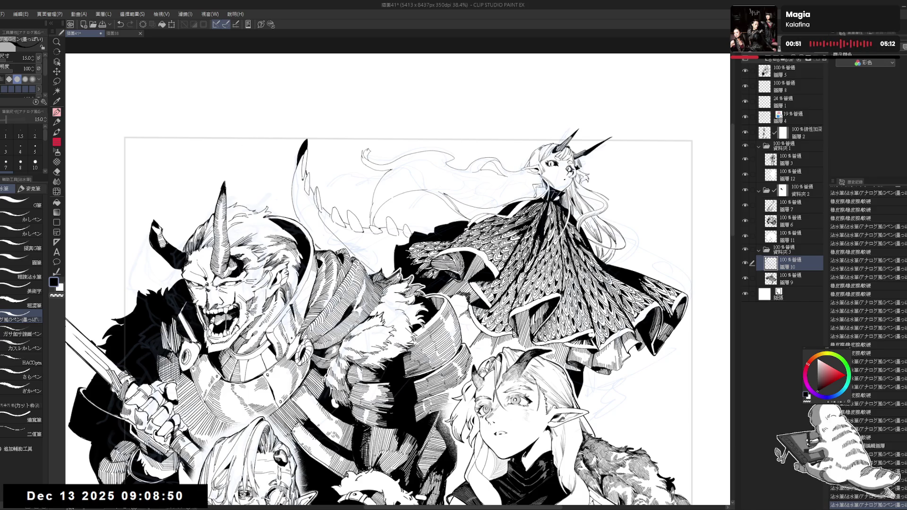
pyautogui.press('g')
pyautogui.click(321, 208)
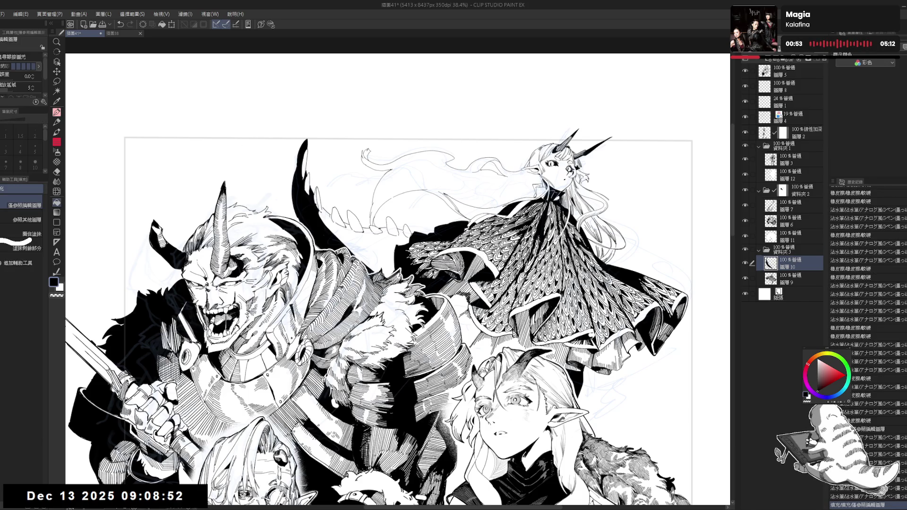
# - Erase stray marks on the dragon's wing and ink a short stroke across it
pyautogui.press('h')
pyautogui.press('h')
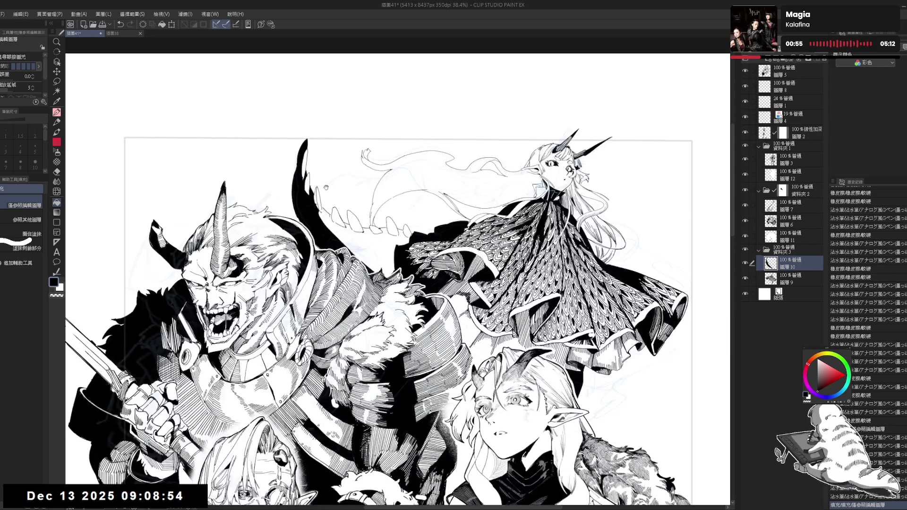
pyautogui.press('e')
pyautogui.moveTo(310, 204); pyautogui.dragTo(313, 172)
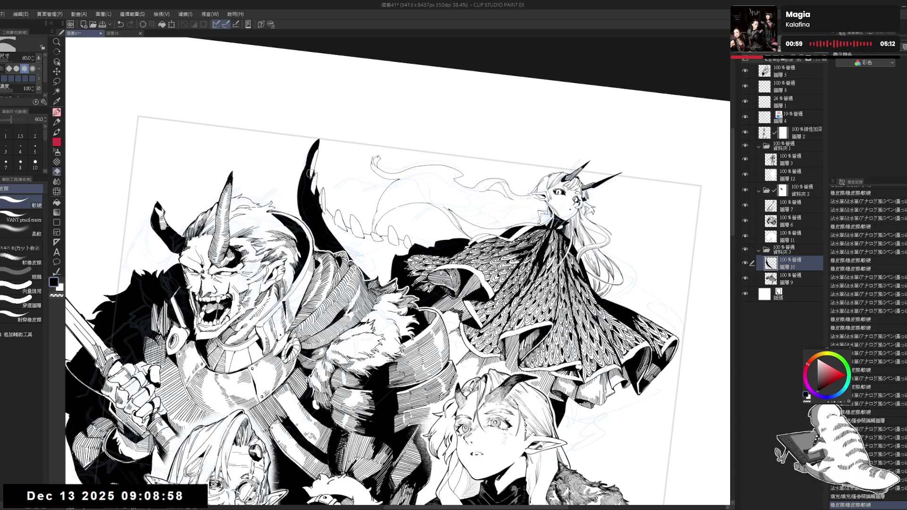
pyautogui.press('p')
pyautogui.scroll(2, 312, 172)
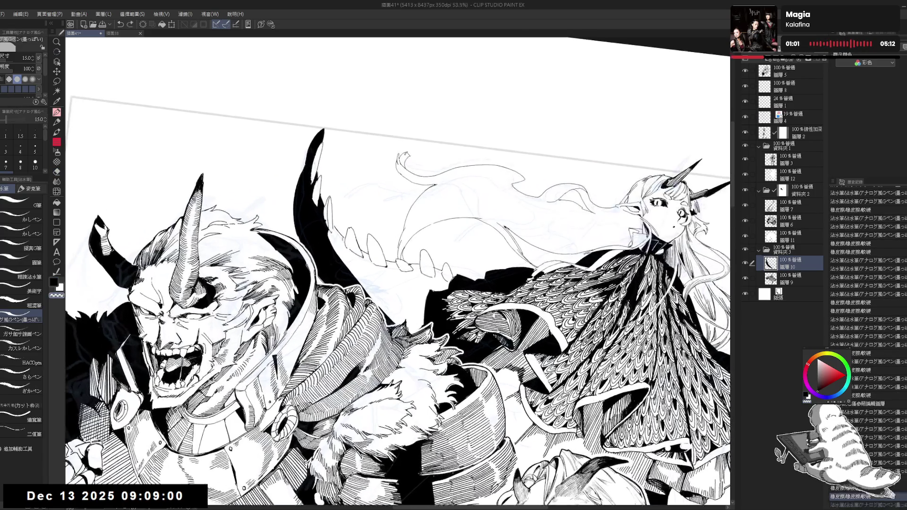
pyautogui.moveTo(312, 172); pyautogui.dragTo(316, 207)
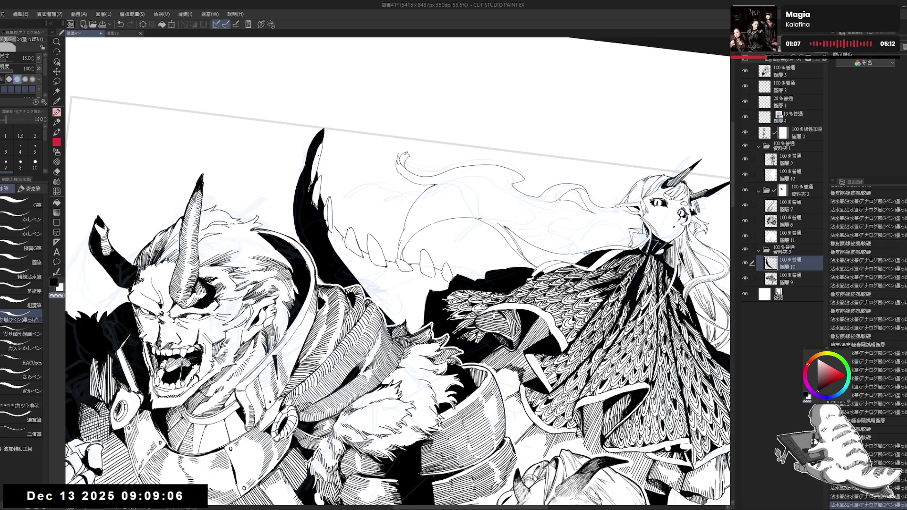
# - Bucket-fill three white gaps in the dragon wing with black
pyautogui.press('g')
pyautogui.click(319, 163)
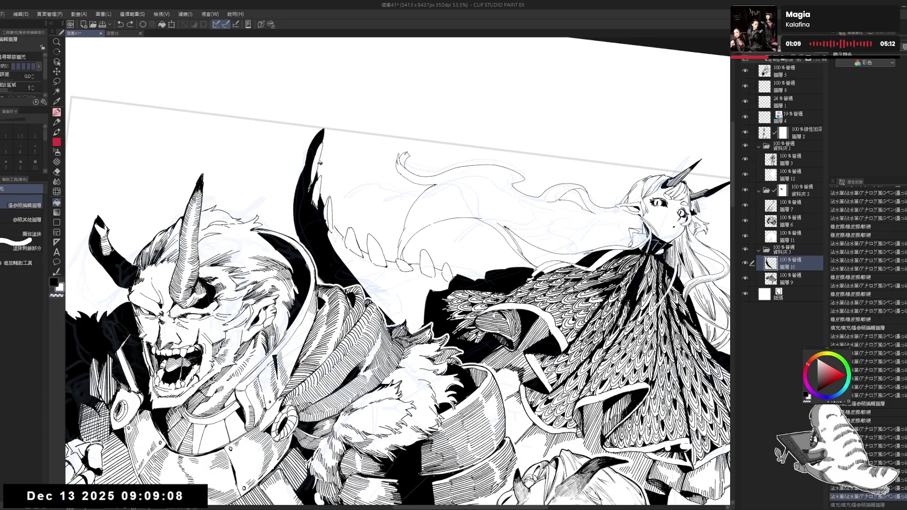
pyautogui.click(320, 164)
pyautogui.click(317, 194)
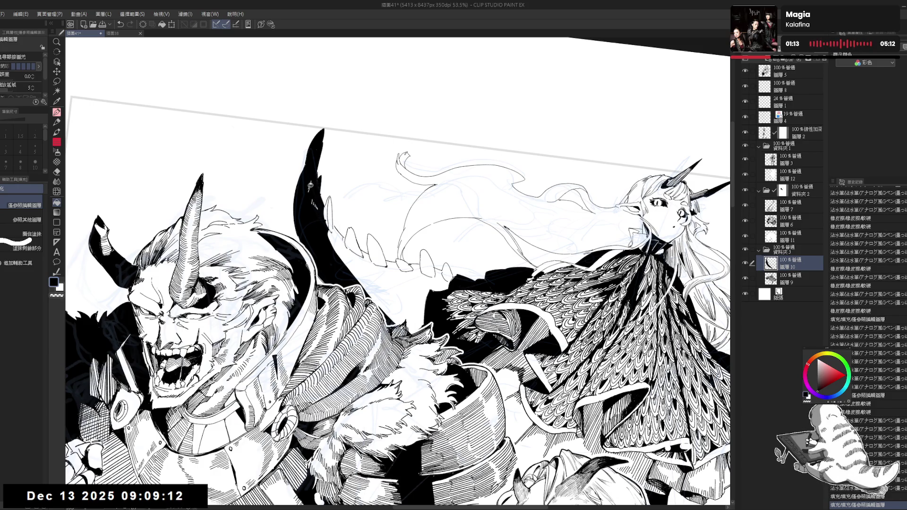
# - Lasso the leftover wing gap, fill it black, deselect and level the view
pyautogui.press('m')
pyautogui.moveTo(312, 176); pyautogui.dragTo(313, 177)
pyautogui.hotkey('alt', 'BackSpace')
pyautogui.hotkey('ctrl', 'd')
pyautogui.hotkey('ctrl', '0')
# - Fill an enclosed area of the illustration with solid black
pyautogui.scroll(-1, 316, 169)
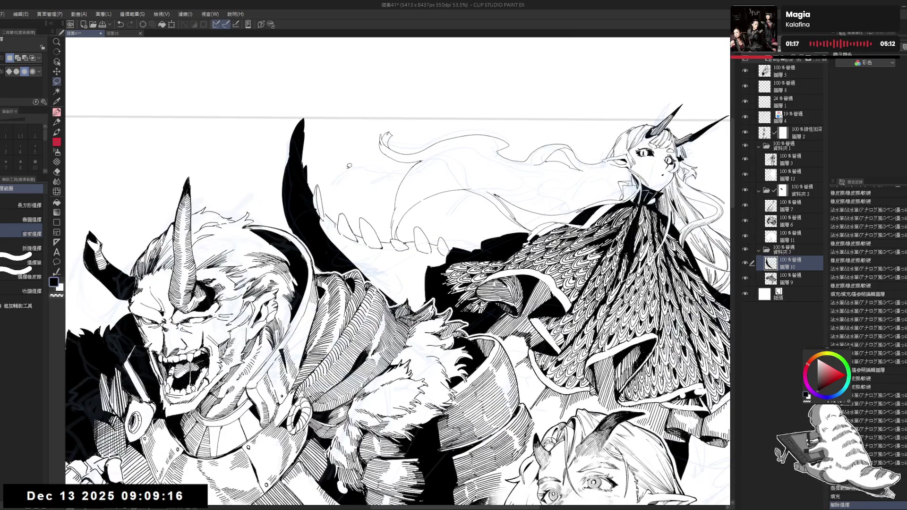
pyautogui.scroll(-2, 349, 166)
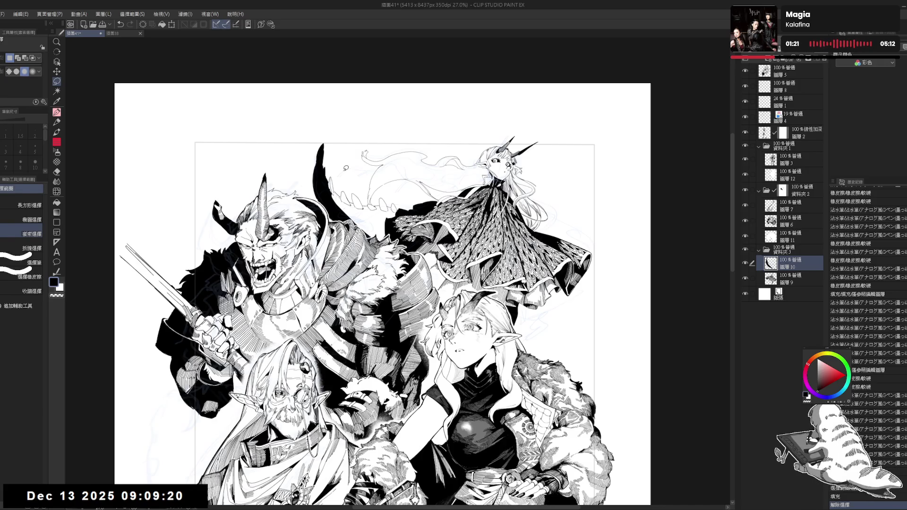
pyautogui.press('p')
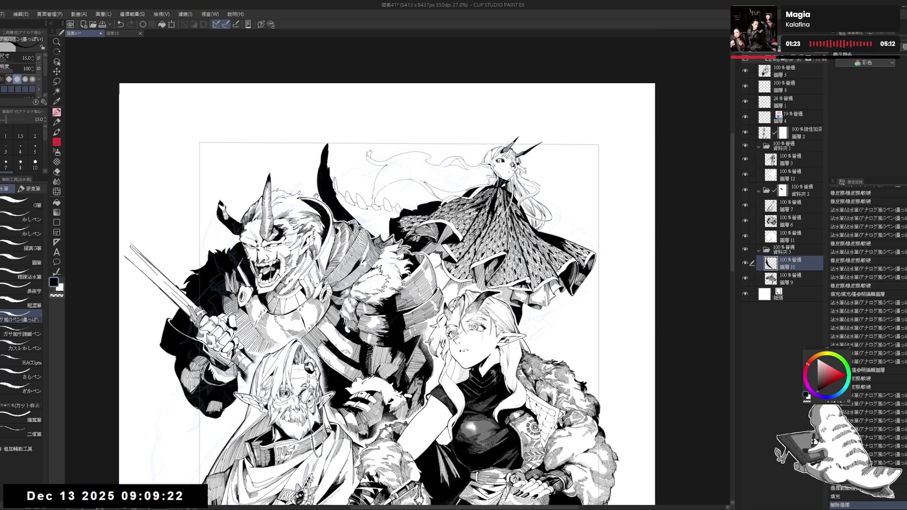
pyautogui.scroll(3, 378, 284)
pyautogui.press('^')
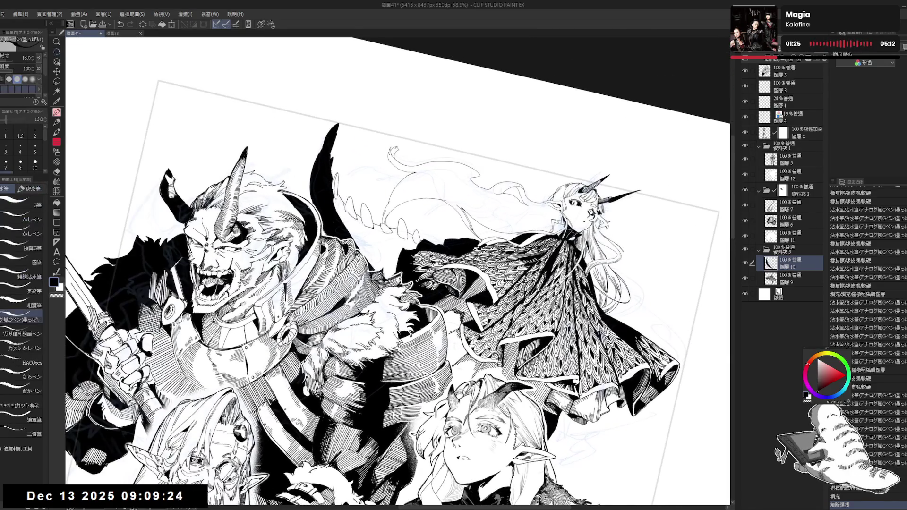
pyautogui.press('g')
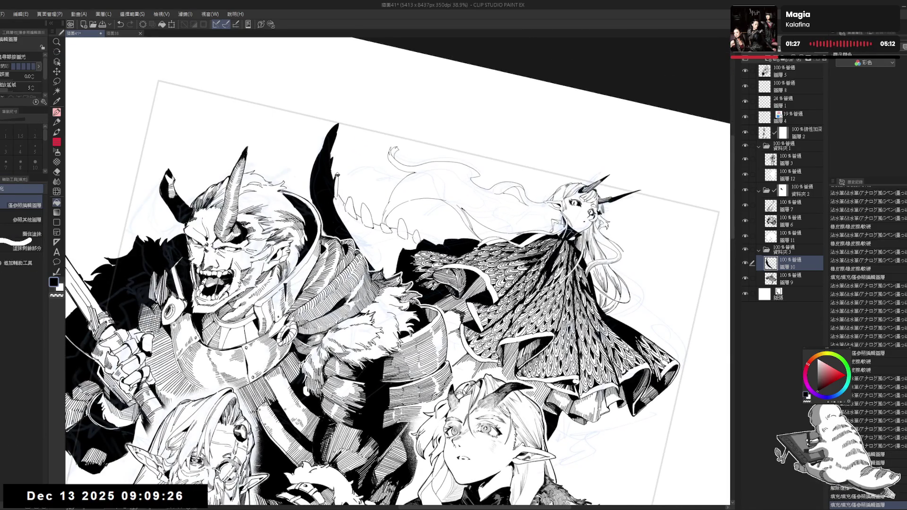
pyautogui.press('p')
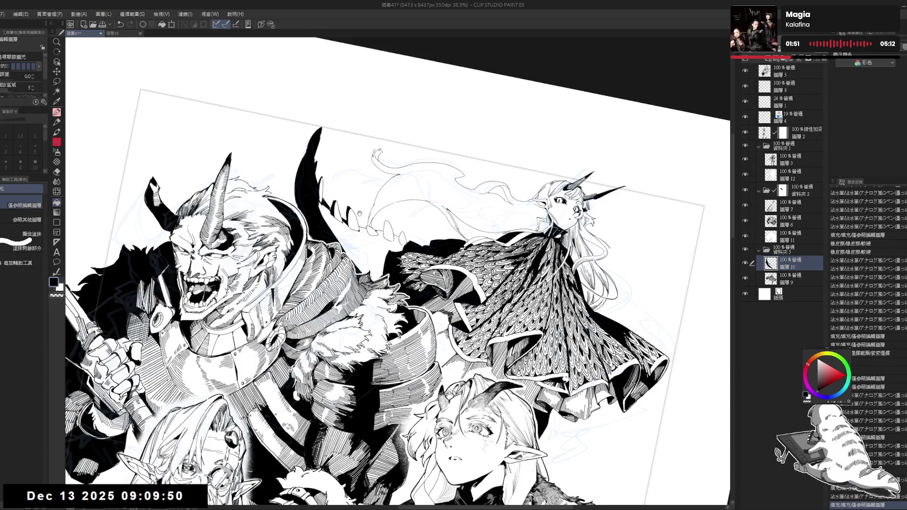
pyautogui.moveTo(396, 274); pyautogui.dragTo(381, 270)
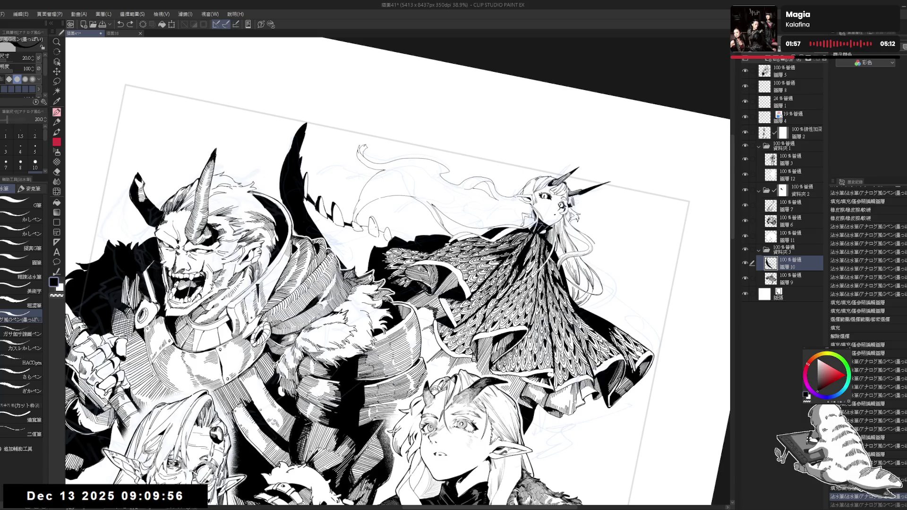
pyautogui.press('g')
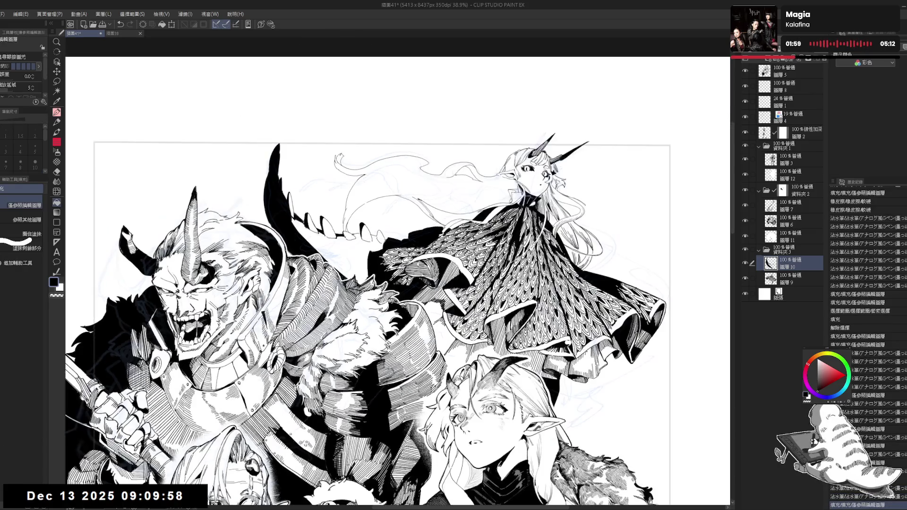
pyautogui.click(386, 222)
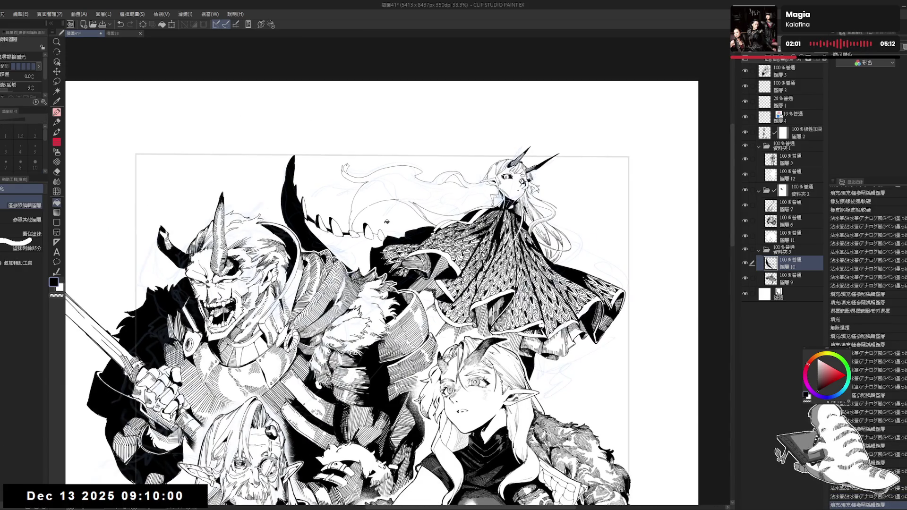
# - Erase a small bit of stray ink and mirror the view to check the drawing
pyautogui.moveTo(377, 215); pyautogui.dragTo(393, 218)
pyautogui.press('p')
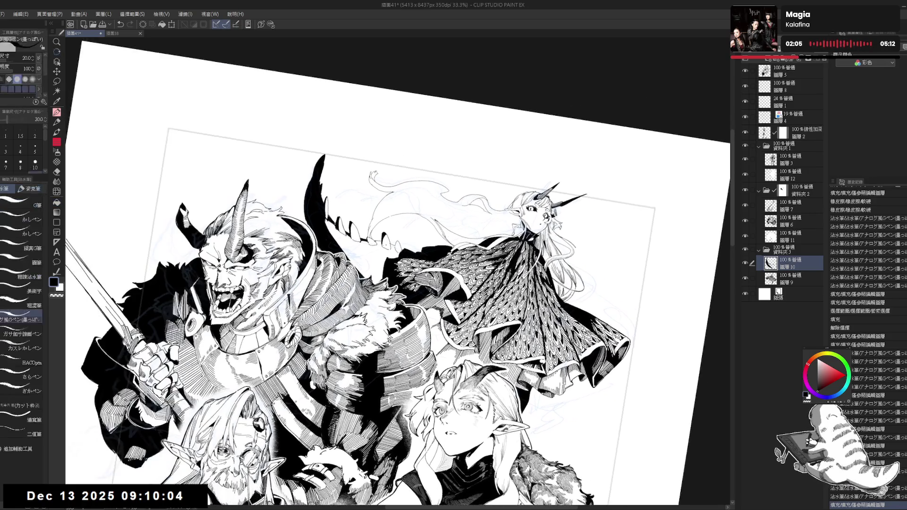
pyautogui.press('e')
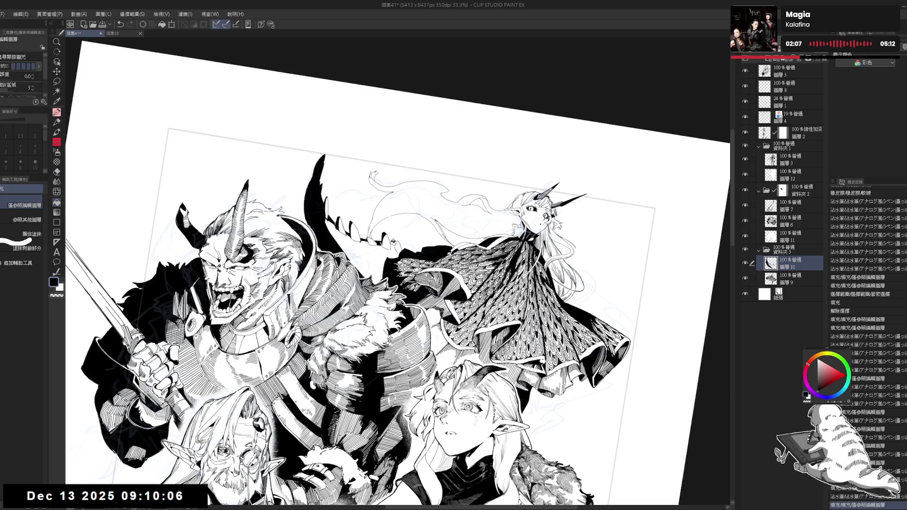
pyautogui.moveTo(392, 240)
pyautogui.mouseDown()
pyautogui.moveTo(378, 246)
pyautogui.moveTo(397, 246)
pyautogui.mouseUp()
pyautogui.press('p')
pyautogui.hotkey('ctrl', 'z')
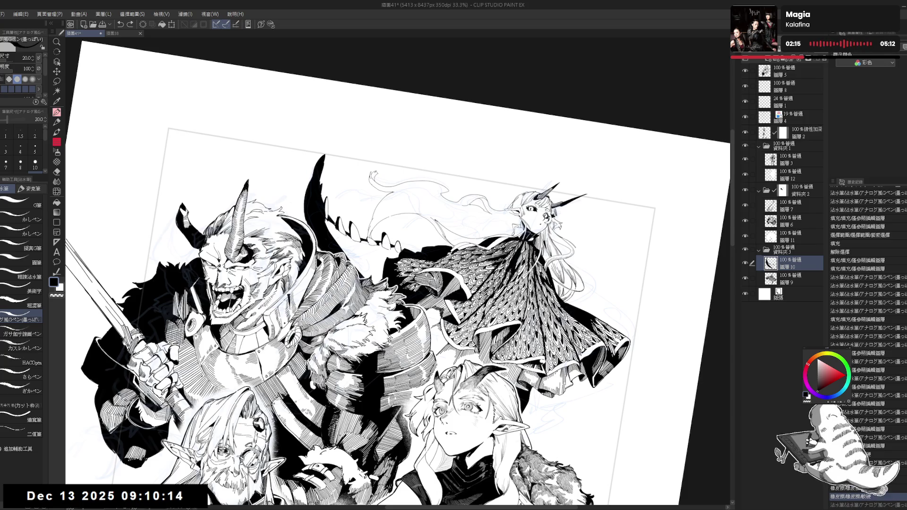
pyautogui.hotkey('ctrl', 'y')
pyautogui.press('h')
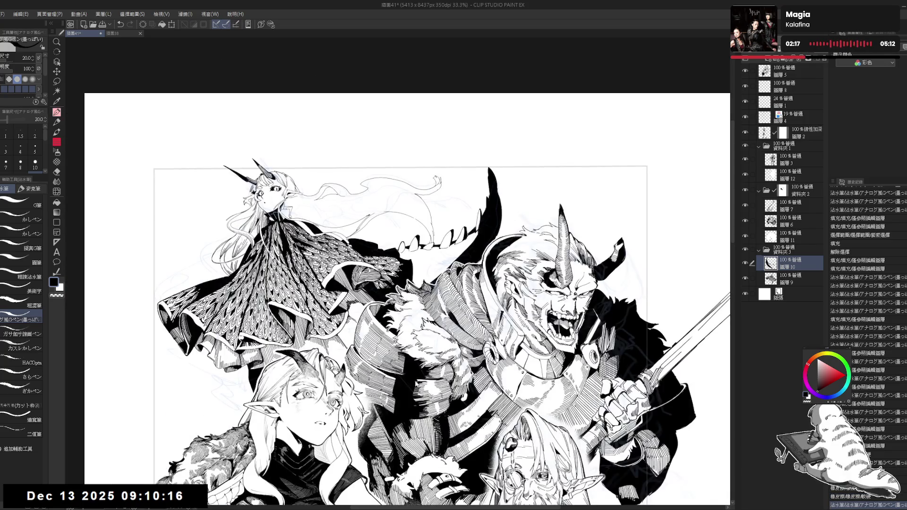
pyautogui.press('h')
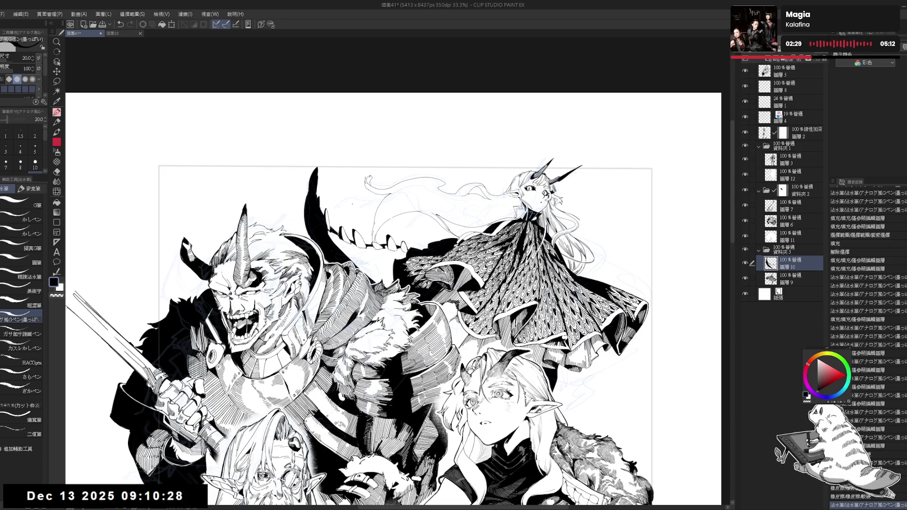
# - Redraw an ink stroke on the upper figures, then level and zoom out the view
pyautogui.scroll(2, 359, 213)
pyautogui.moveTo(343, 225)
pyautogui.mouseDown()
pyautogui.moveTo(359, 246)
pyautogui.moveTo(360, 273)
pyautogui.mouseUp()
pyautogui.hotkey('ctrl', 'z')
pyautogui.moveTo(343, 230); pyautogui.dragTo(359, 245)
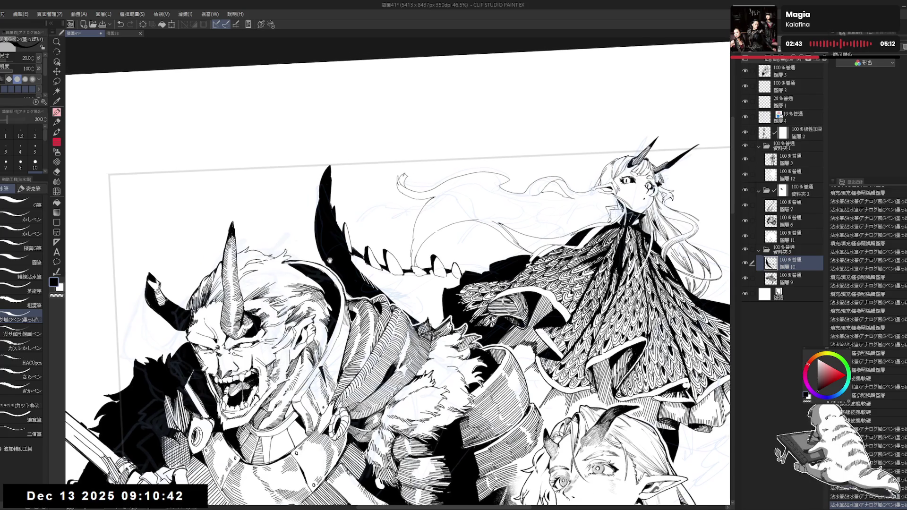
pyautogui.moveTo(321, 262)
pyautogui.mouseDown()
pyautogui.moveTo(353, 262)
pyautogui.moveTo(358, 271)
pyautogui.mouseUp()
pyautogui.hotkey('ctrl', '@')
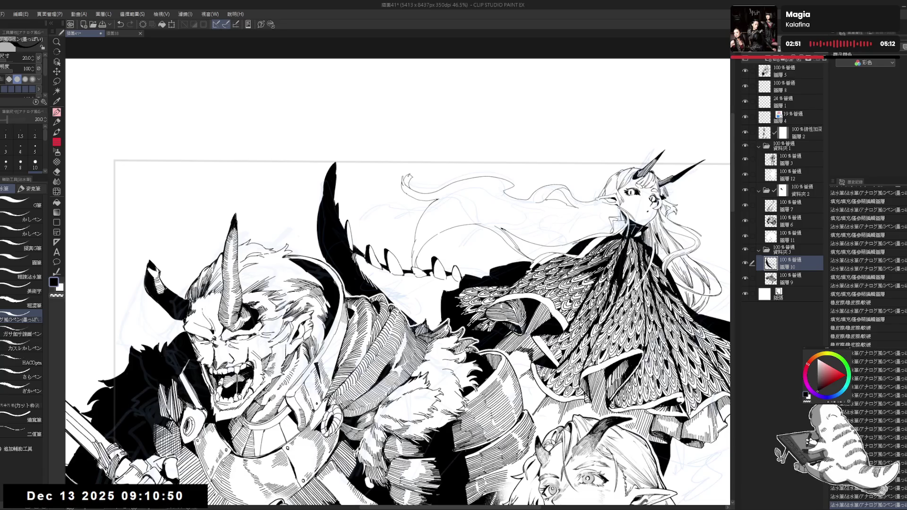
pyautogui.hotkey('ctrl', '-')
pyautogui.press('h')
pyautogui.press('h')
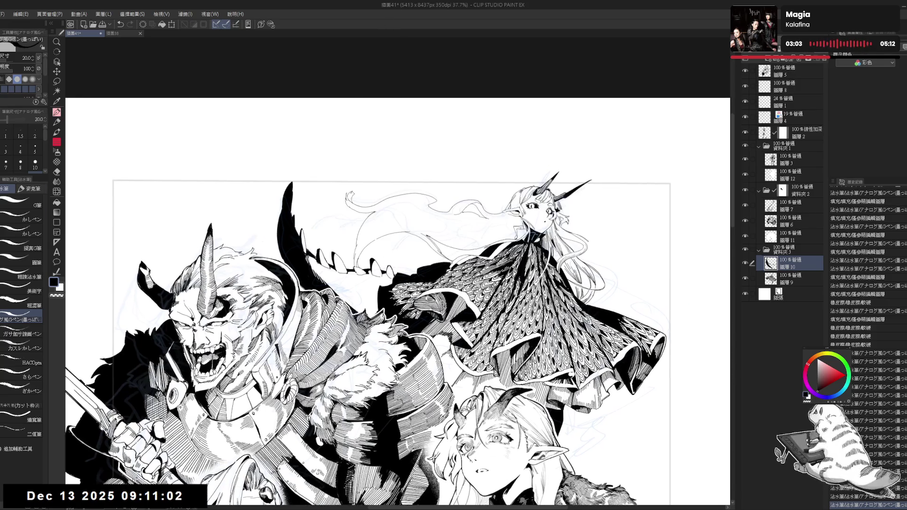
# - Fill a small area of the illustration with solid black
pyautogui.moveTo(386, 265); pyautogui.dragTo(359, 293)
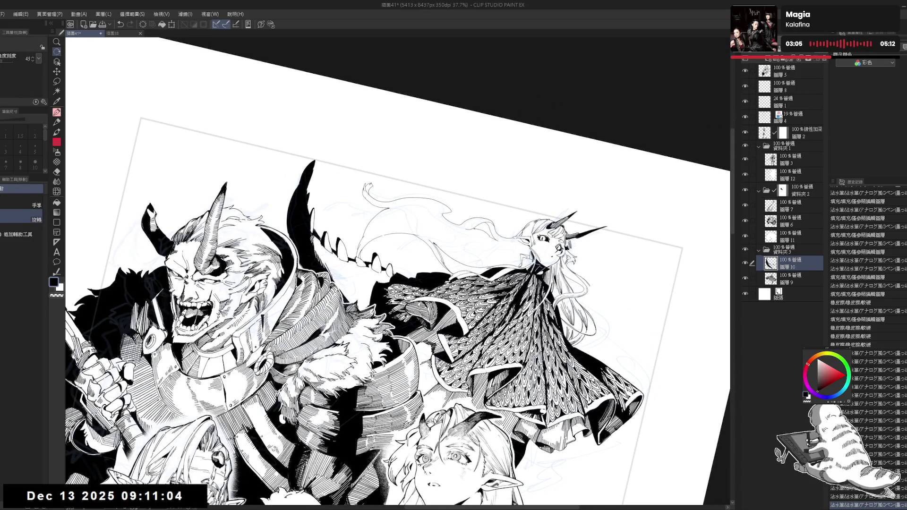
pyautogui.press('p')
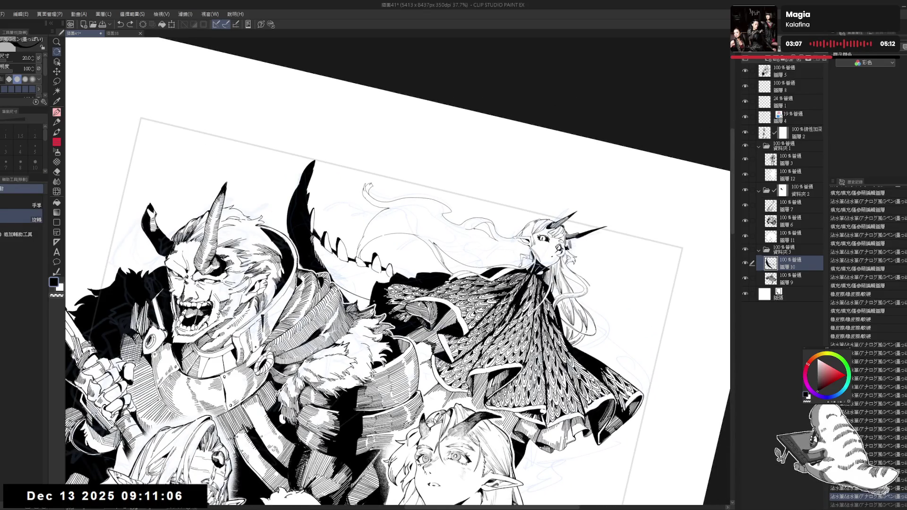
pyautogui.press('g')
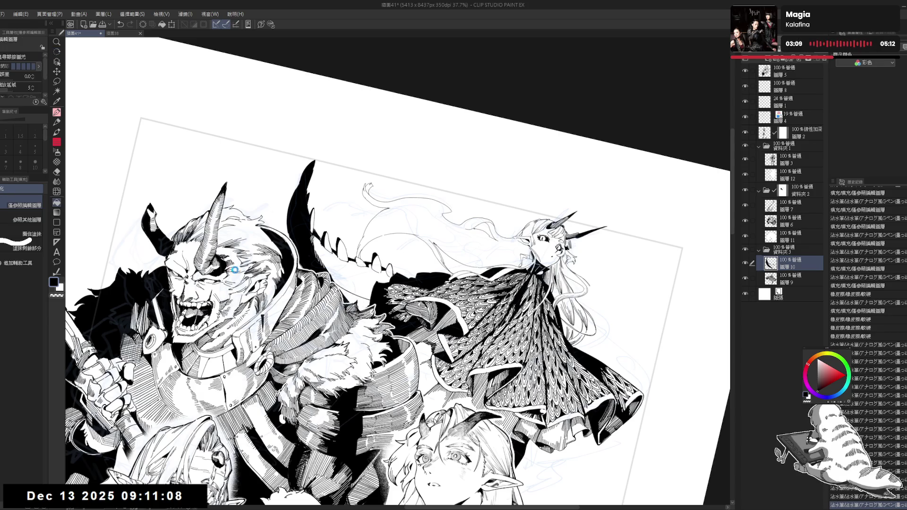
pyautogui.click(374, 305)
pyautogui.press('p')
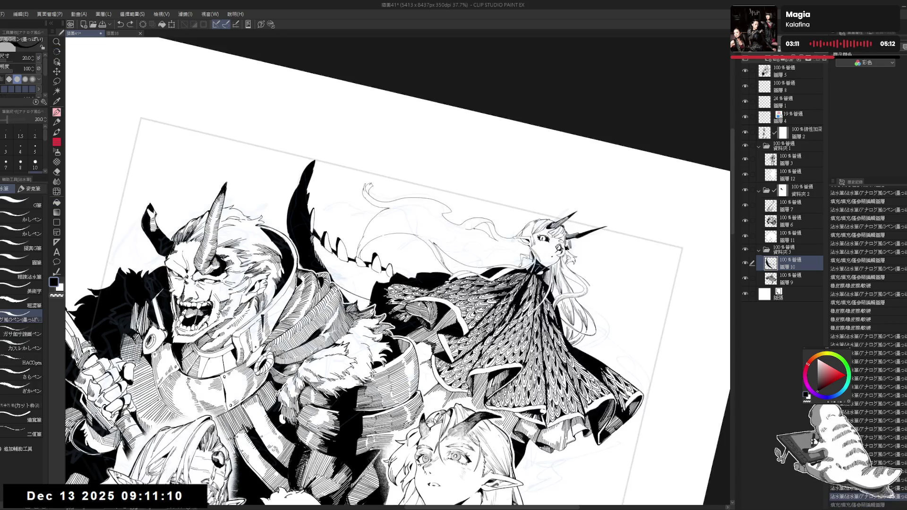
# - Ink a few small strokes on the artwork, then straighten the view and pan up
pyautogui.moveTo(349, 276)
pyautogui.mouseDown()
pyautogui.moveTo(359, 293)
pyautogui.moveTo(332, 279)
pyautogui.moveTo(354, 296)
pyautogui.mouseUp()
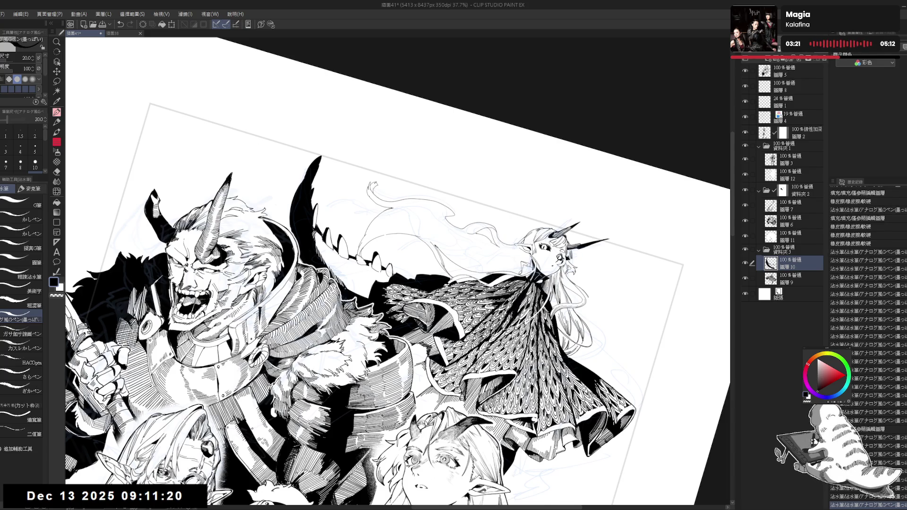
pyautogui.hotkey('ctrl', '@')
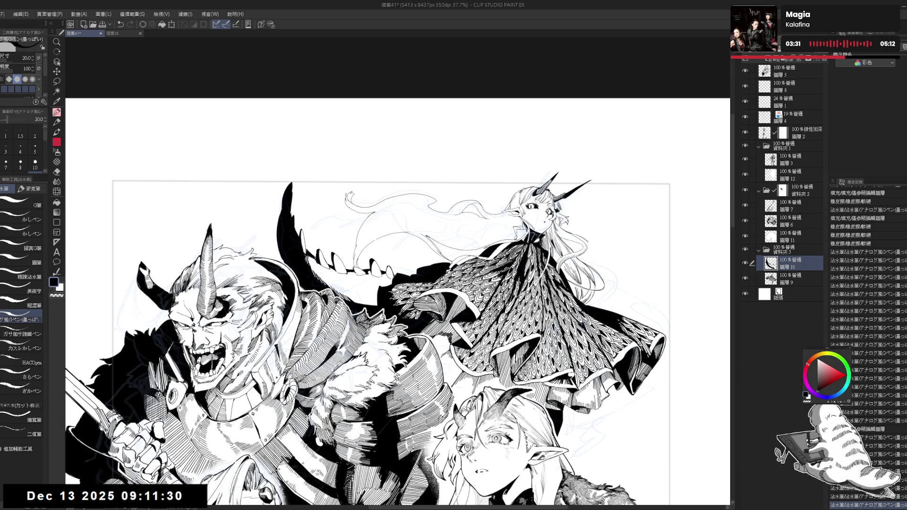
pyautogui.scroll(-1, 399, 292)
pyautogui.press('h')
pyautogui.press('h')
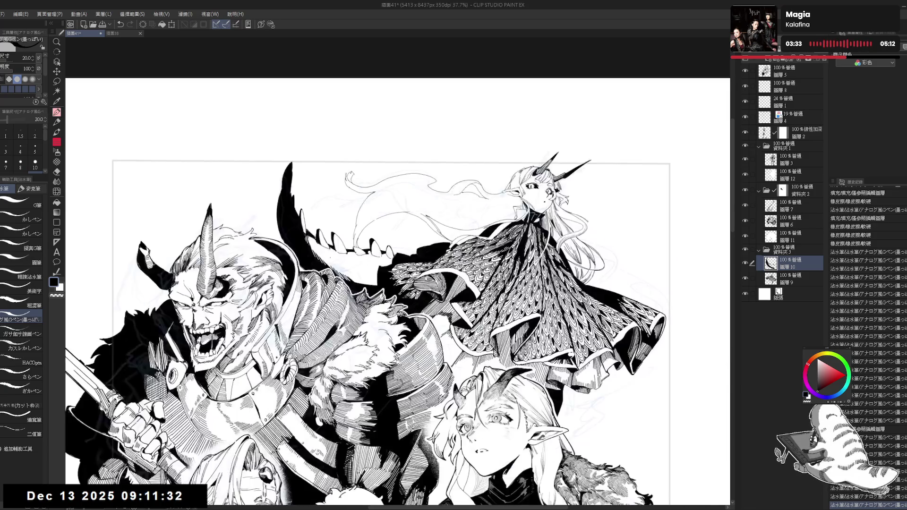
pyautogui.press('^')
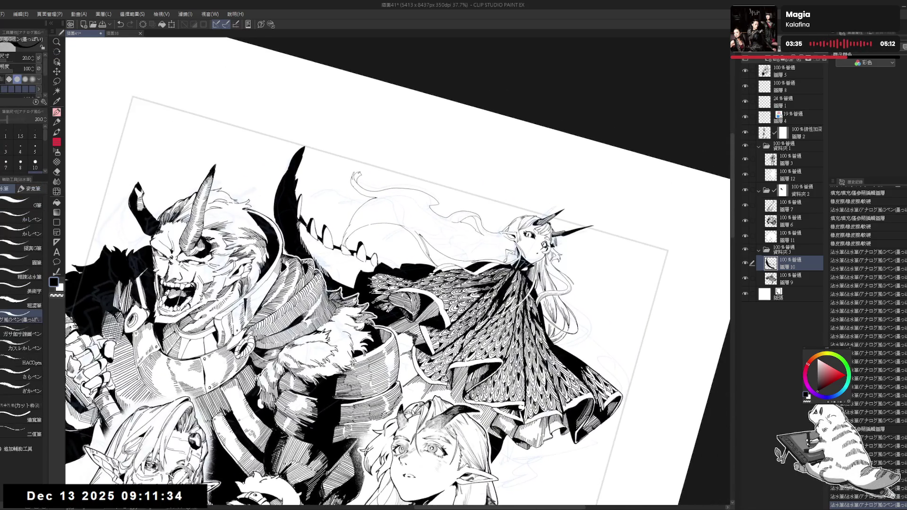
pyautogui.press('-')
pyautogui.press('-')
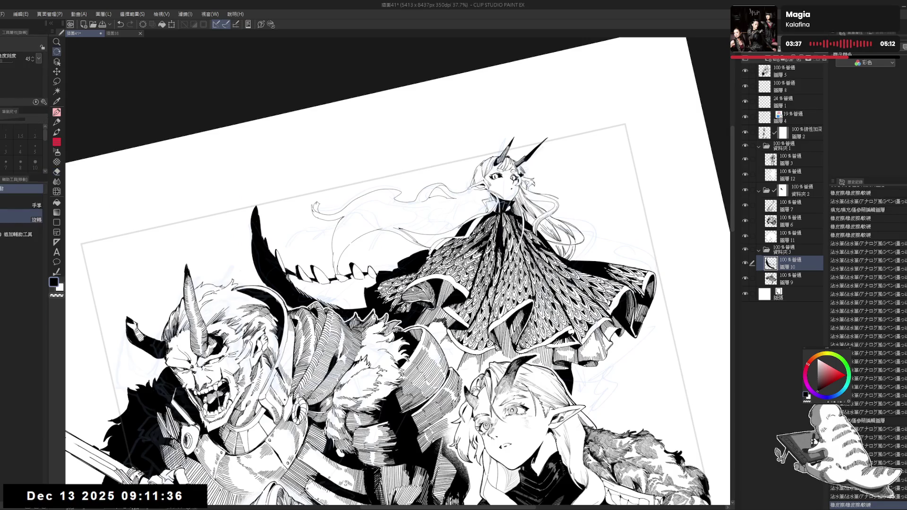
pyautogui.press('^')
pyautogui.press('^')
pyautogui.moveTo(330, 264); pyautogui.dragTo(340, 278)
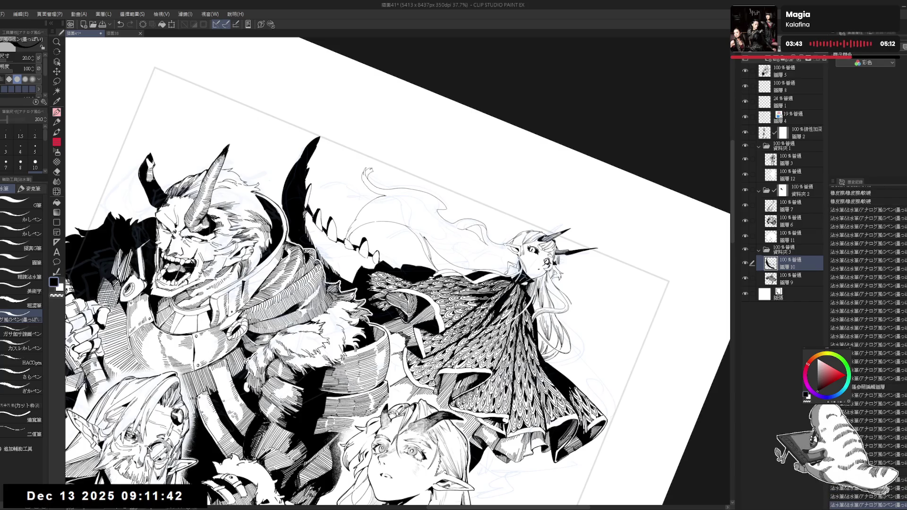
pyautogui.press('-')
pyautogui.press('-')
pyautogui.moveTo(384, 186); pyautogui.dragTo(385, 173)
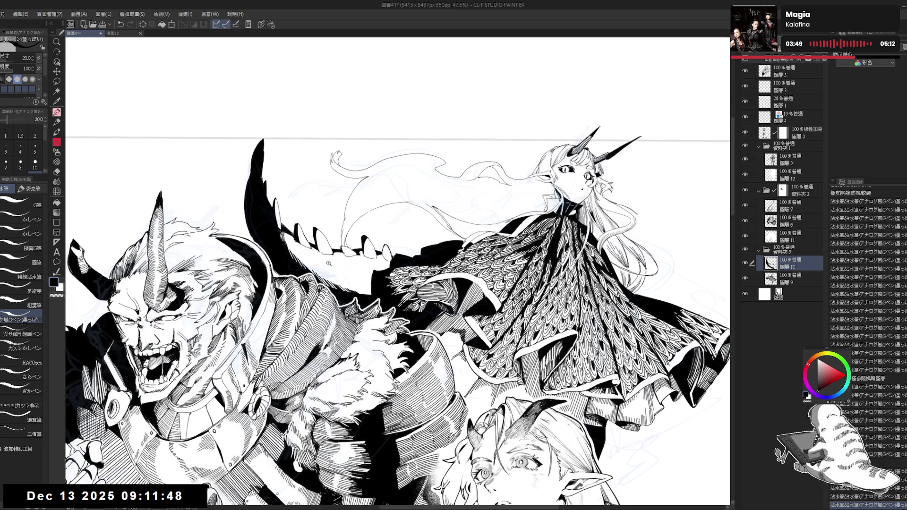
# - Erase faint leftover sketch lines near the figures
pyautogui.scroll(1, 326, 281)
pyautogui.moveTo(326, 267); pyautogui.dragTo(333, 274)
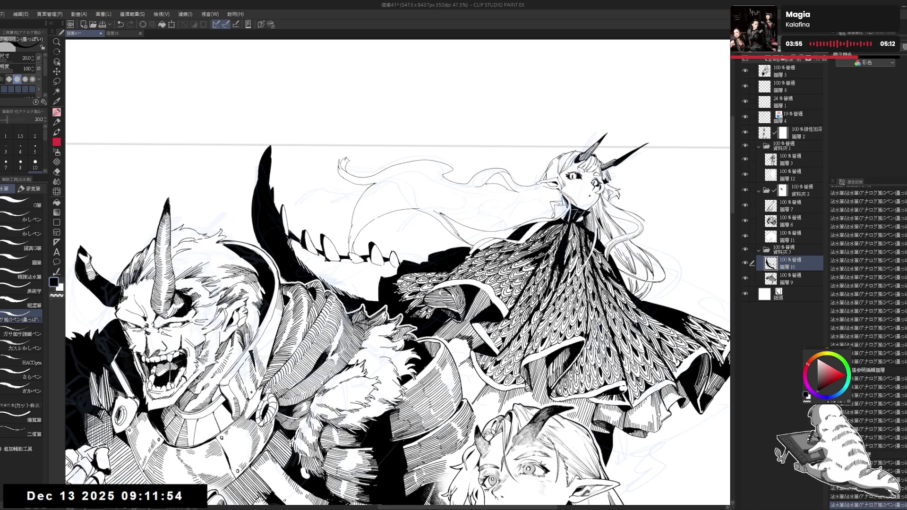
pyautogui.moveTo(397, 274); pyautogui.dragTo(425, 250)
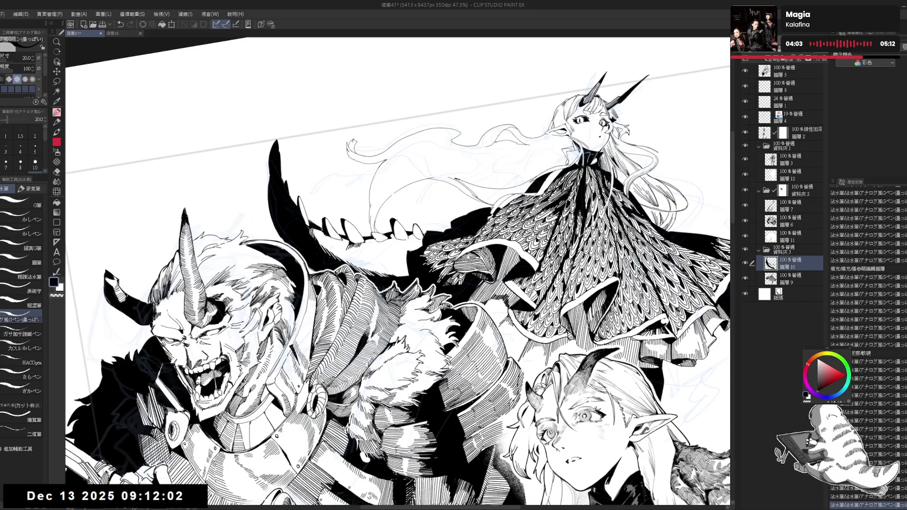
pyautogui.hotkey('ctrl', '@')
pyautogui.press('h')
pyautogui.press('h')
pyautogui.press('-')
pyautogui.press('-')
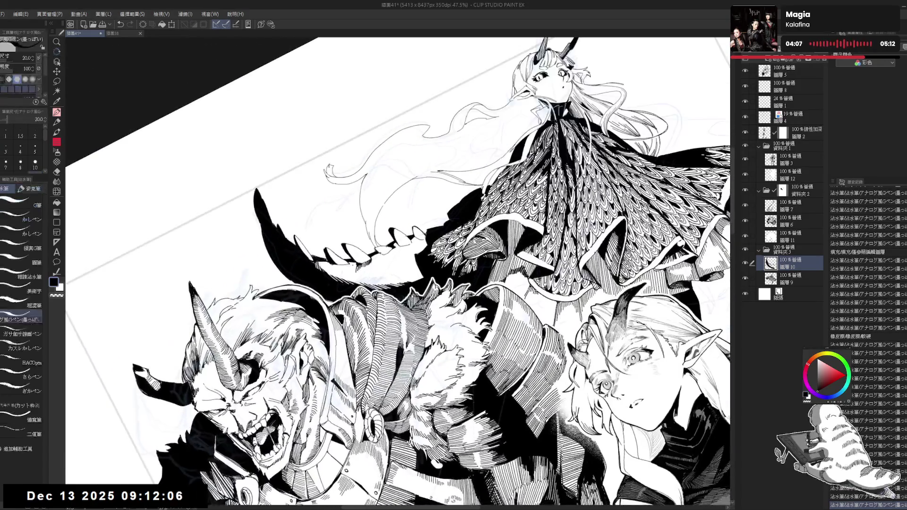
pyautogui.moveTo(336, 260); pyautogui.dragTo(347, 271)
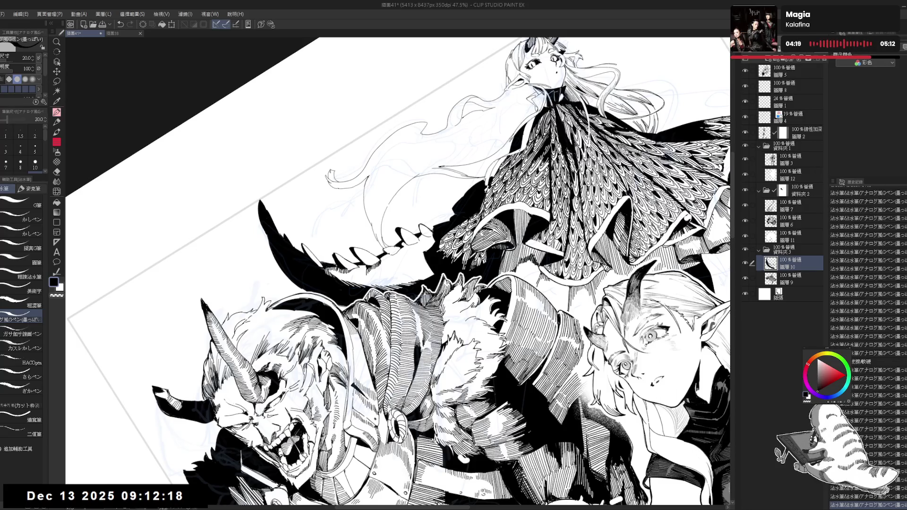
# - Level the view, zoom out and save the illustration
pyautogui.hotkey('ctrl', '@')
pyautogui.scroll(-2, 404, 265)
pyautogui.hotkey('ctrl', 's')
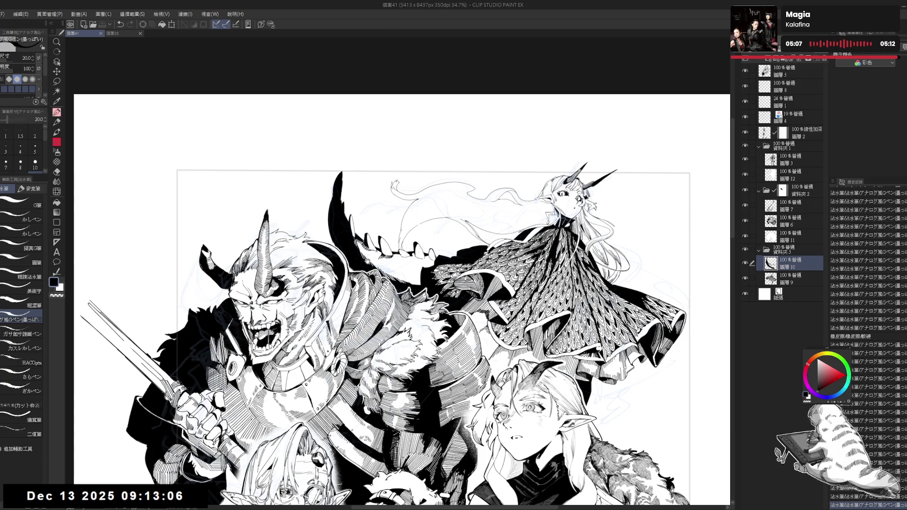
# - Add small ink touch-ups with the G-pen reduced to size 17, then save
pyautogui.press('-')
pyautogui.moveTo(179, 493); pyautogui.dragTo(181, 498)
pyautogui.press('[')
pyautogui.moveTo(179, 494); pyautogui.dragTo(181, 498)
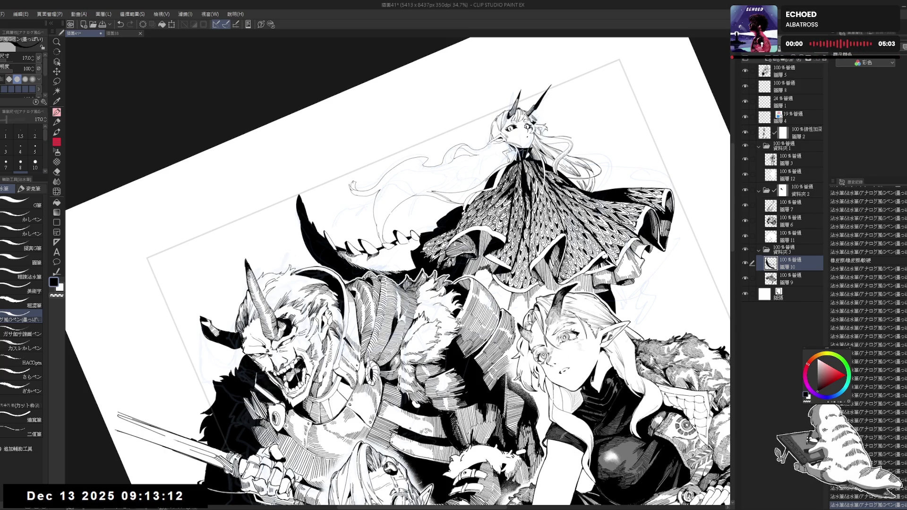
pyautogui.hotkey('ctrl', '0')
pyautogui.hotkey('ctrl', 's')
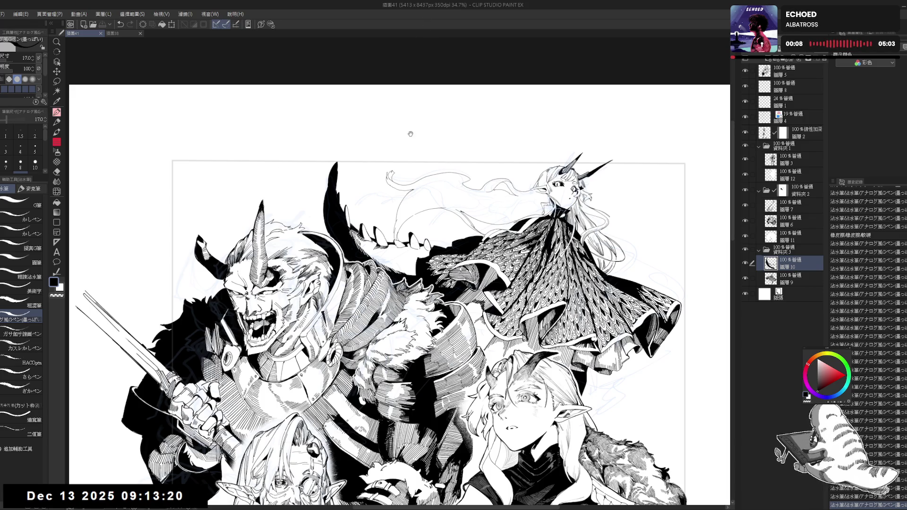
# - Add a few more small ink touch-ups, level and zoom out the view, and save
pyautogui.scroll(1, 413, 109)
pyautogui.scroll(1, 336, 225)
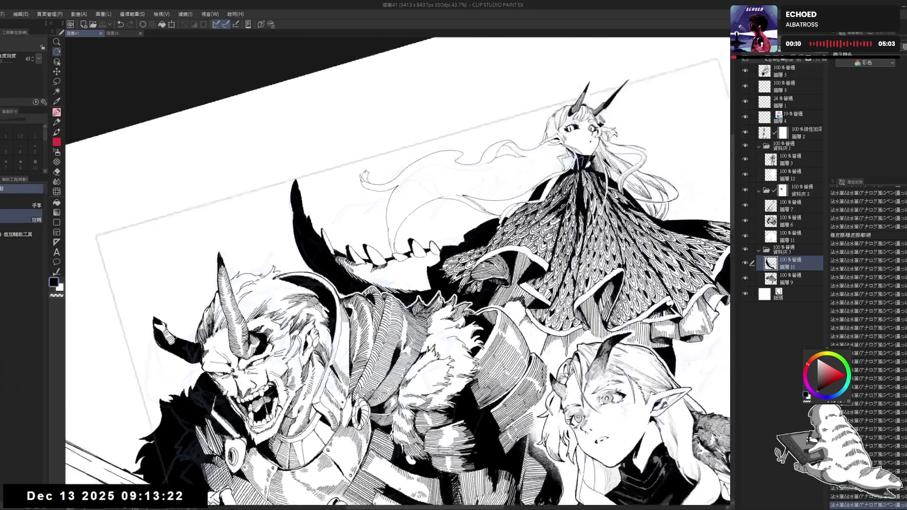
pyautogui.moveTo(357, 268); pyautogui.dragTo(330, 359)
pyautogui.moveTo(477, 283); pyautogui.dragTo(491, 298)
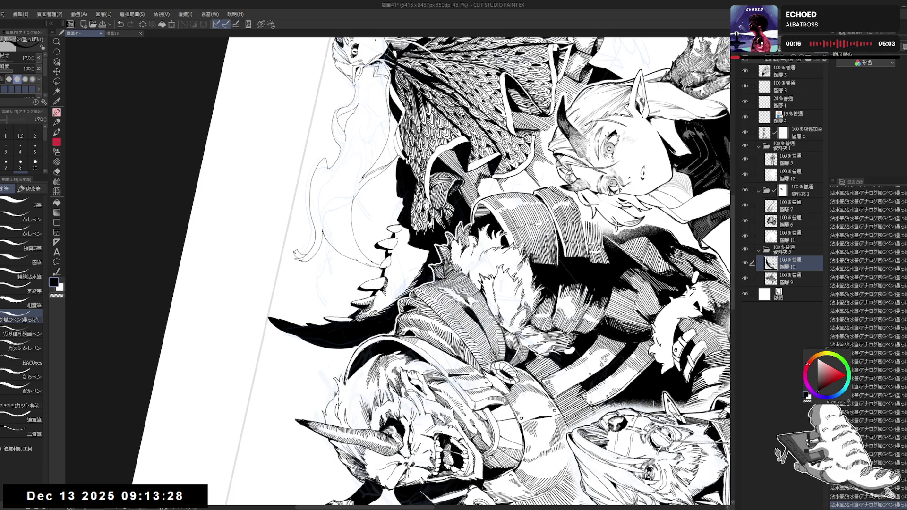
pyautogui.hotkey('ctrl', '@')
pyautogui.hotkey('ctrl', '-')
pyautogui.hotkey('ctrl', 's')
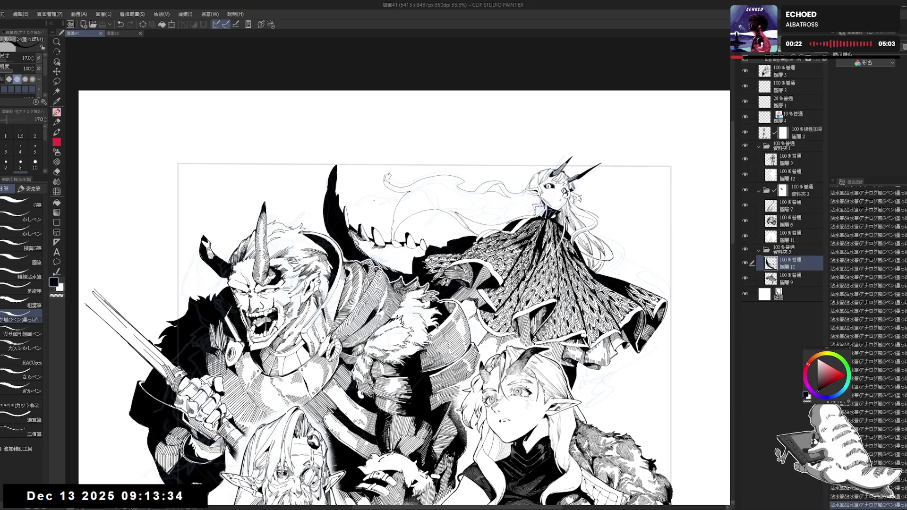
# - Straighten the view and mirror it horizontally to check the composition's balance
pyautogui.moveTo(397, 297)
pyautogui.mouseDown()
pyautogui.moveTo(426, 284)
pyautogui.moveTo(406, 255)
pyautogui.mouseUp()
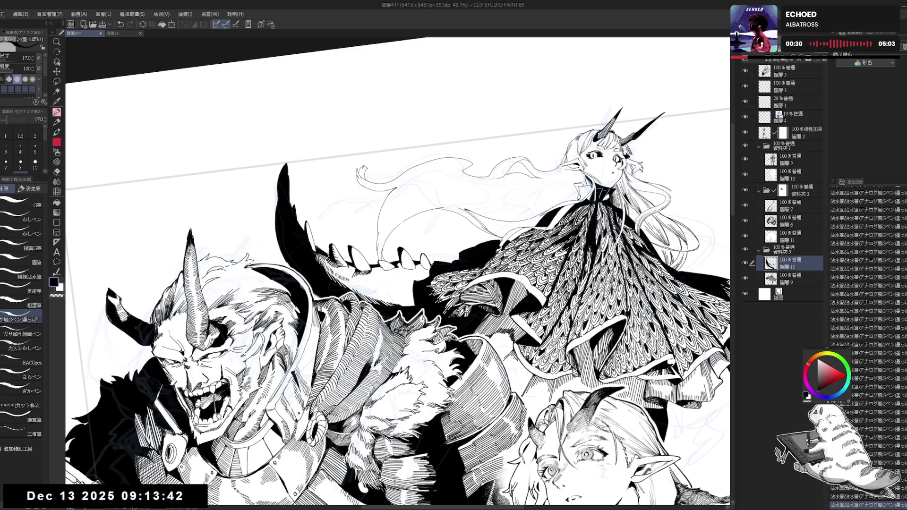
pyautogui.hotkey('ctrl', '@')
pyautogui.press('h')
pyautogui.press('h')
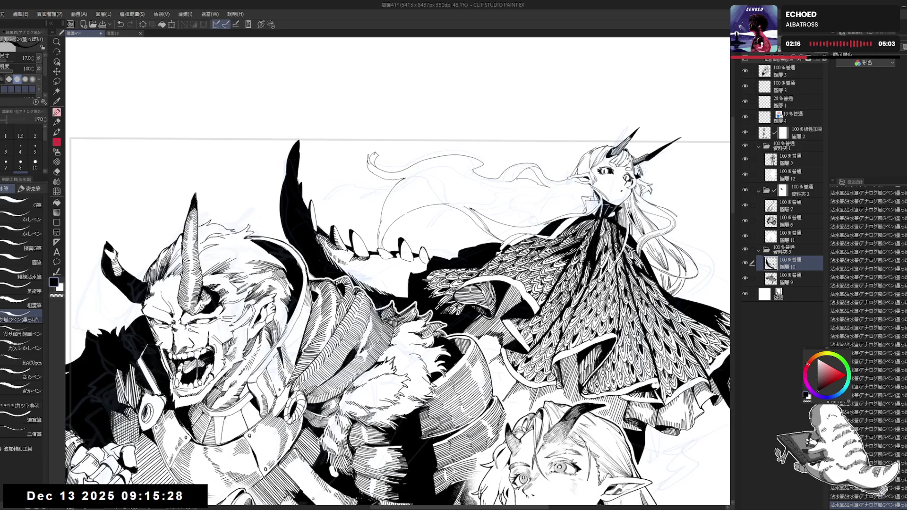
# - Refine the upper inking with the eraser and G-pen, then level the view
pyautogui.moveTo(401, 236); pyautogui.dragTo(330, 307)
pyautogui.press('e')
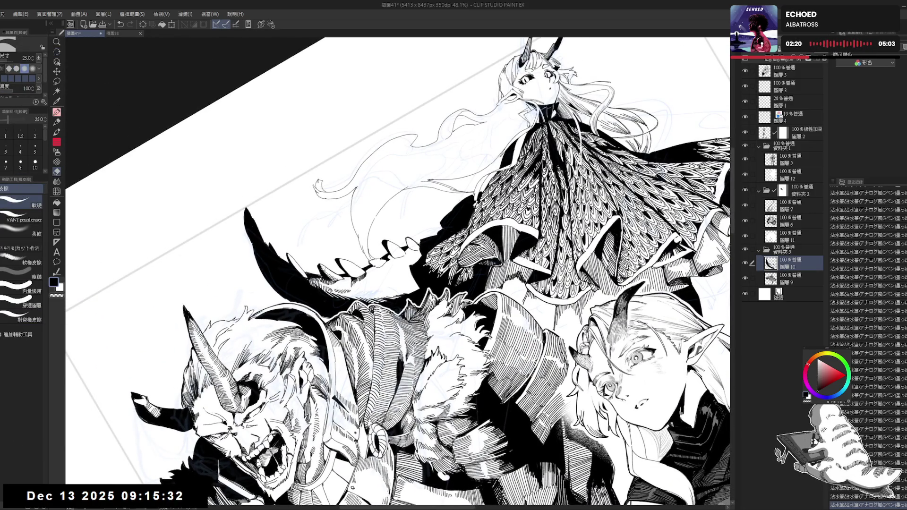
pyautogui.press('p')
pyautogui.moveTo(378, 283); pyautogui.dragTo(410, 269)
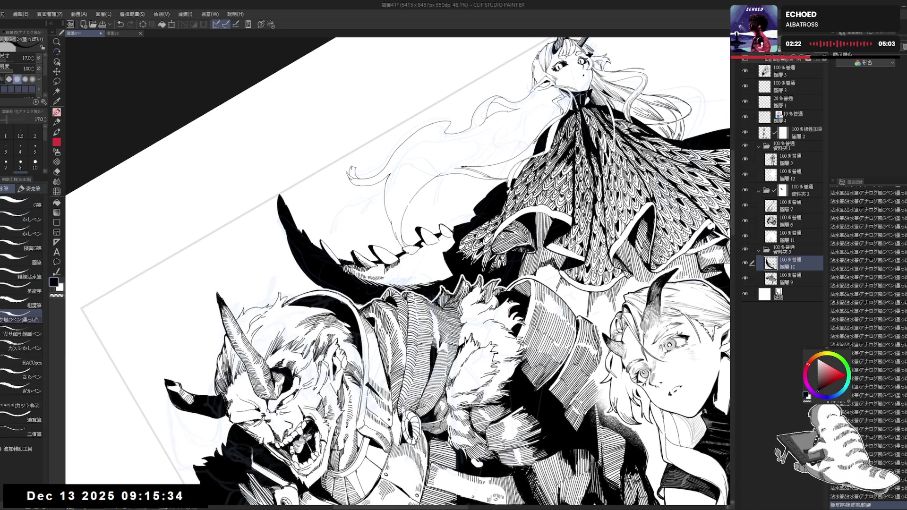
pyautogui.hotkey('ctrl', '@')
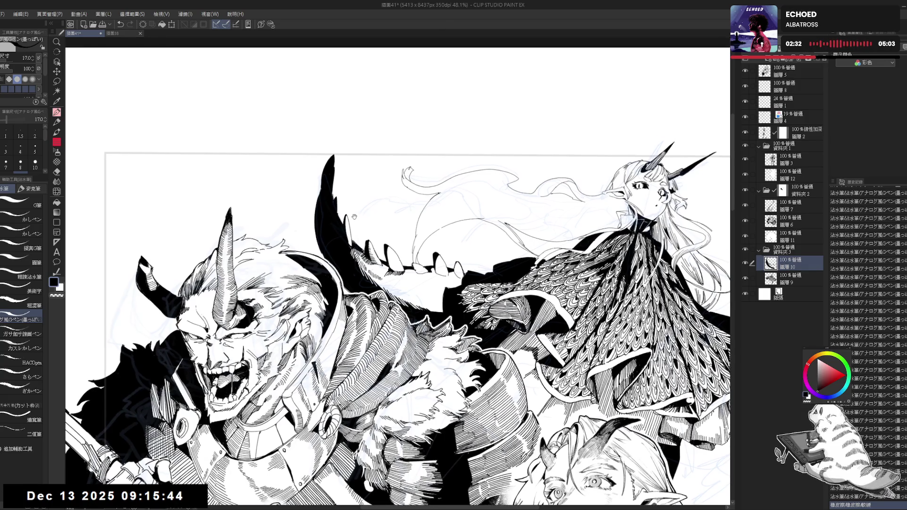
# - Ink small G-pen strokes on the cloak spikes, then straighten and fit the page to screen
pyautogui.press('r')
pyautogui.moveTo(520, 142); pyautogui.dragTo(548, 170)
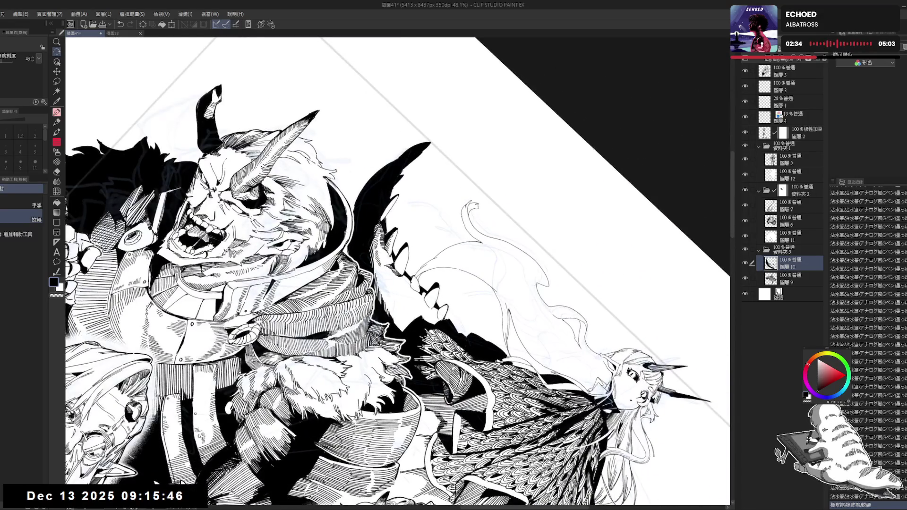
pyautogui.press('p')
pyautogui.moveTo(395, 260); pyautogui.dragTo(397, 266)
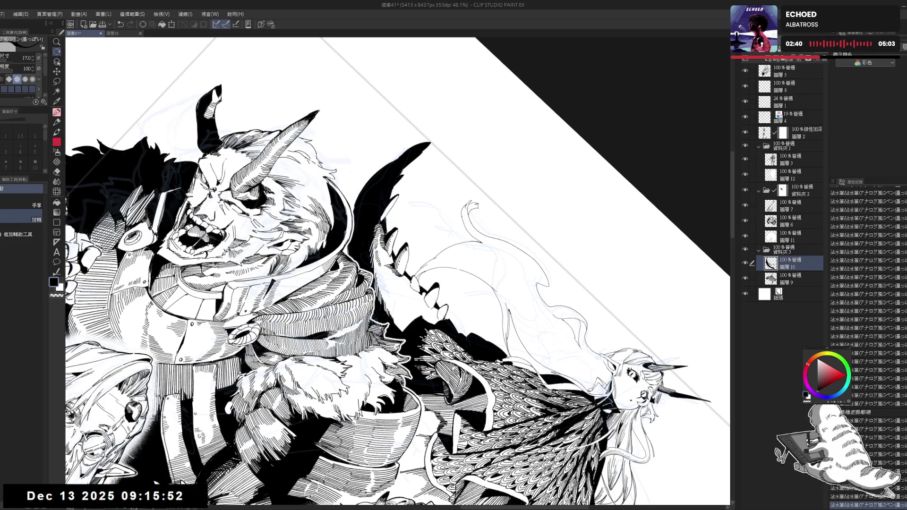
pyautogui.hotkey('ctrl', '@')
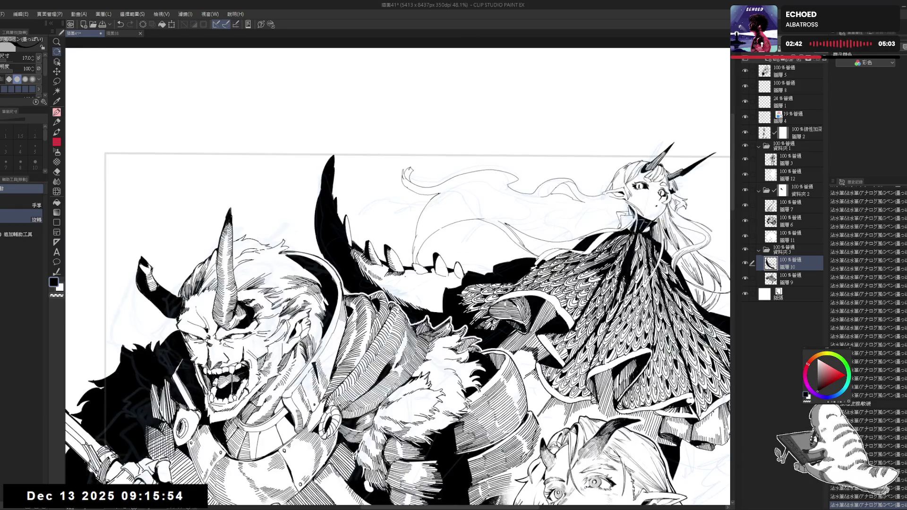
pyautogui.hotkey('ctrl', '0')
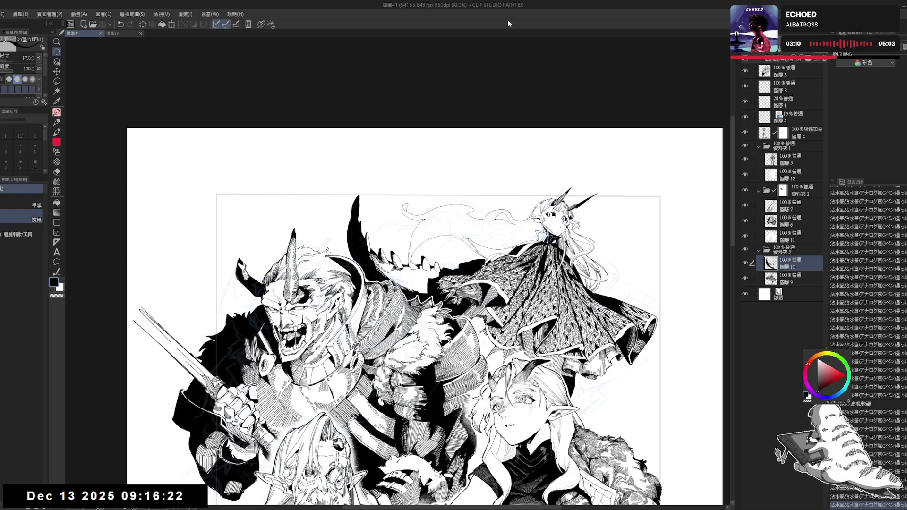
# - Add small ink strokes along the existing linework, then reset rotation and mirror to check
pyautogui.moveTo(386, 266)
pyautogui.mouseDown()
pyautogui.moveTo(379, 262)
pyautogui.moveTo(388, 284)
pyautogui.mouseUp()
pyautogui.scroll(3, 394, 263)
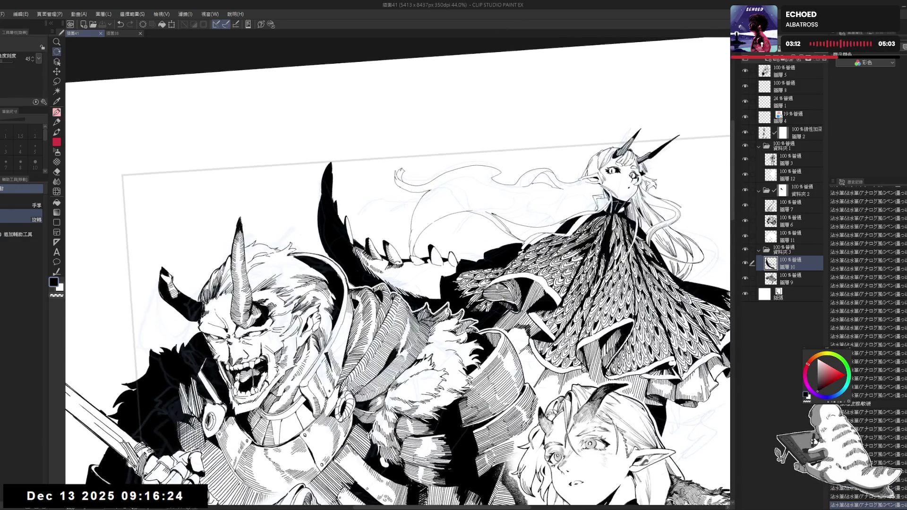
pyautogui.moveTo(286, 246); pyautogui.dragTo(300, 255)
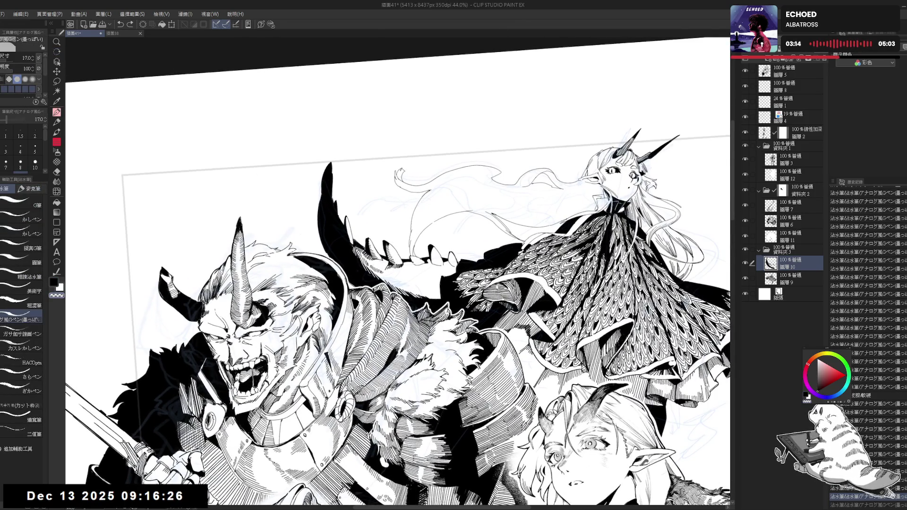
pyautogui.moveTo(177, 491); pyautogui.dragTo(182, 498)
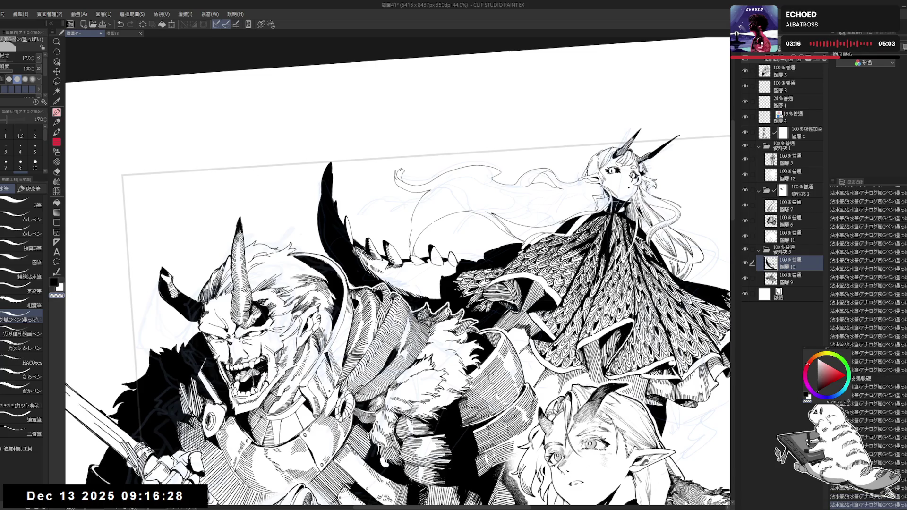
pyautogui.moveTo(411, 290); pyautogui.dragTo(410, 276)
pyautogui.moveTo(473, 331)
pyautogui.mouseDown()
pyautogui.moveTo(425, 246)
pyautogui.moveTo(399, 246)
pyautogui.mouseUp()
pyautogui.hotkey('ctrl', '@')
pyautogui.press('h')
pyautogui.press('h')
# - Rotate the canvas about 60° counter-clockwise, add a few pen strokes, then straighten and zoom out
pyautogui.press('r')
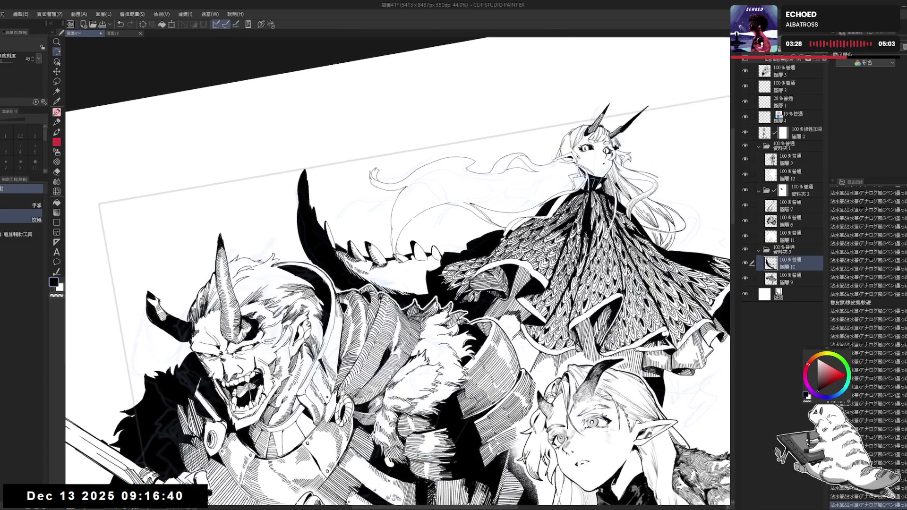
pyautogui.moveTo(397, 246); pyautogui.dragTo(331, 331)
pyautogui.press('p')
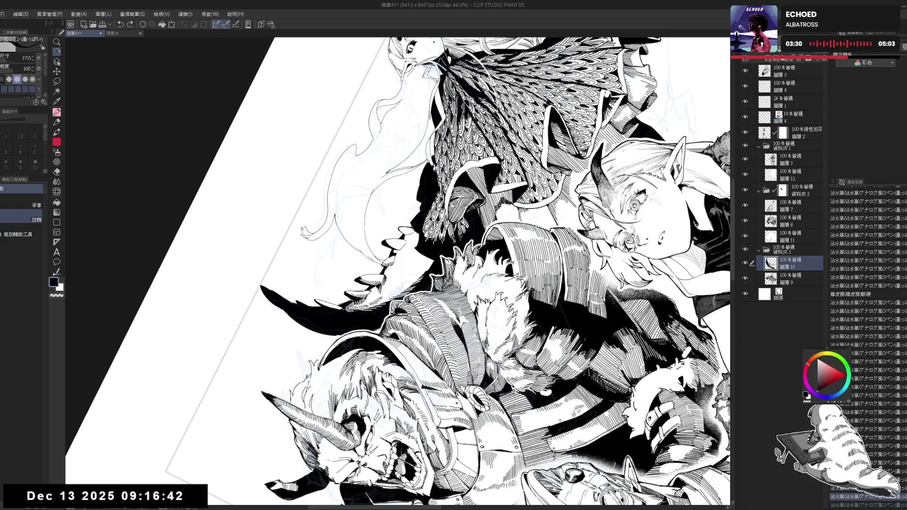
pyautogui.moveTo(395, 235); pyautogui.dragTo(400, 244)
pyautogui.hotkey('ctrl', '0')
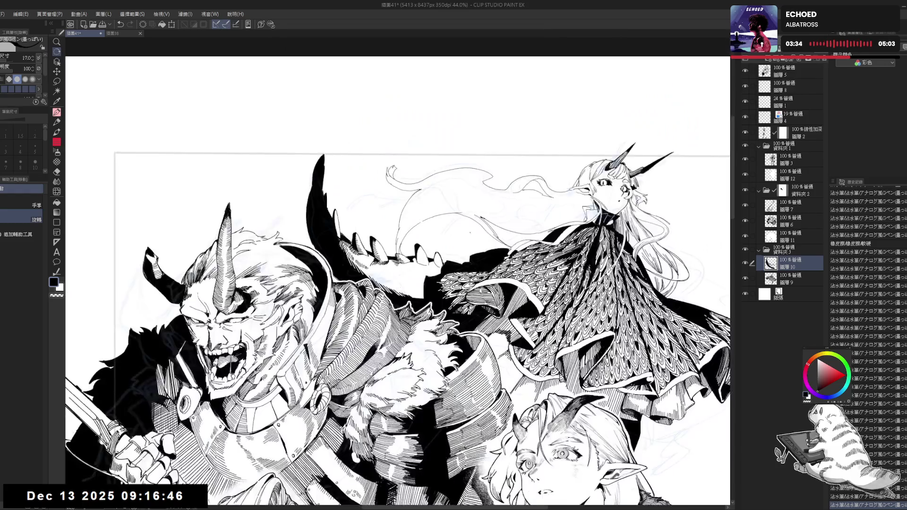
pyautogui.press('h')
pyautogui.press('h')
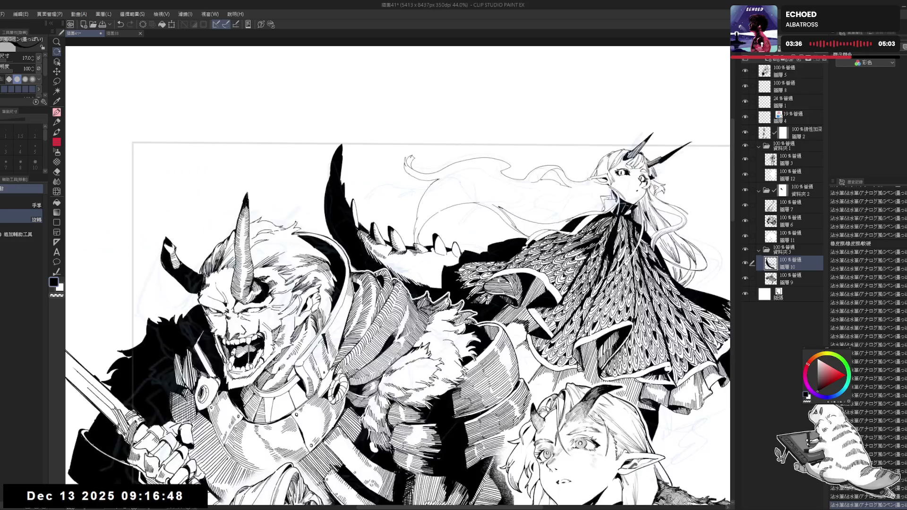
pyautogui.press('^')
pyautogui.press('e')
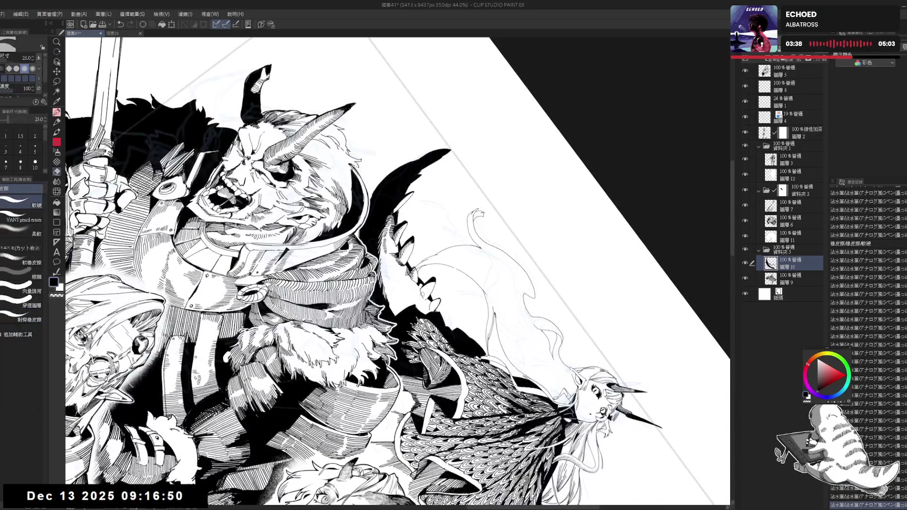
pyautogui.press('p')
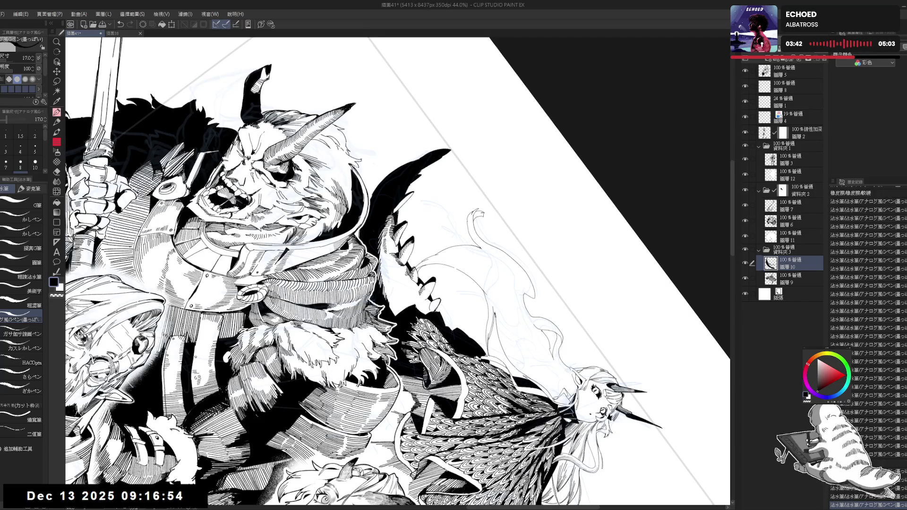
pyautogui.hotkey('ctrl', '@')
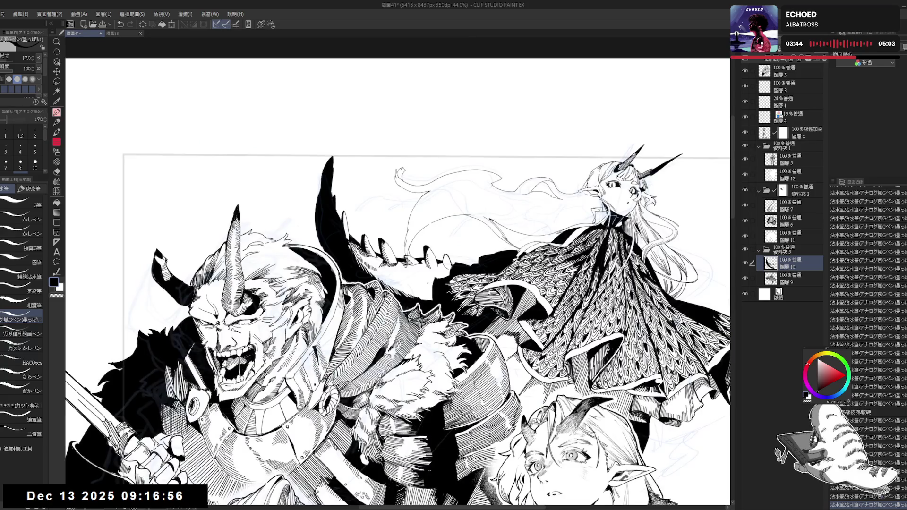
pyautogui.hotkey('ctrl', '-')
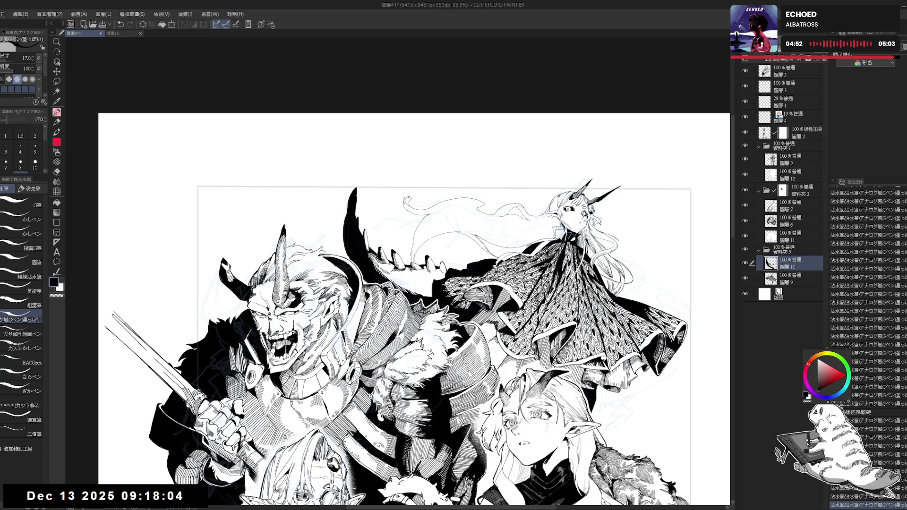
pyautogui.scroll(3, 478, 364)
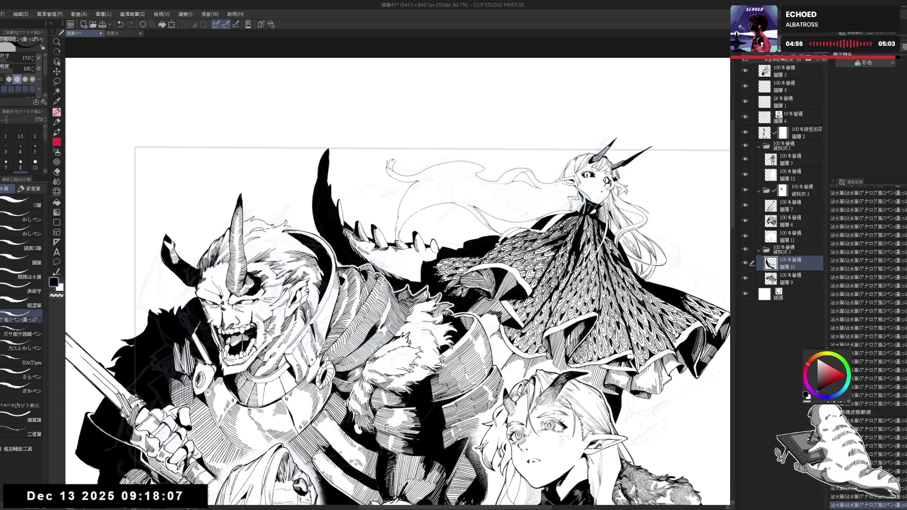
# - On a rotated canvas, add two short G-pen strokes and fill two small gaps solid black
pyautogui.moveTo(425, 284); pyautogui.dragTo(473, 307)
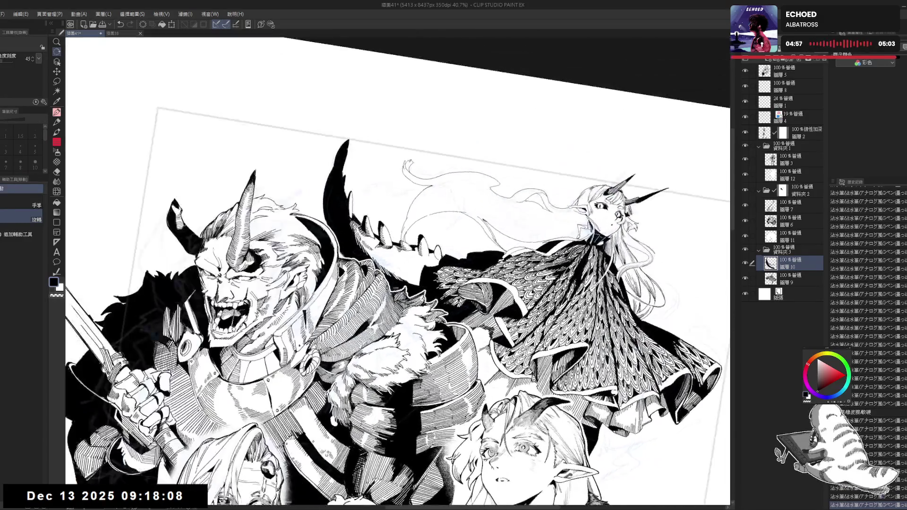
pyautogui.moveTo(396, 264); pyautogui.dragTo(404, 280)
pyautogui.moveTo(397, 265); pyautogui.dragTo(405, 281)
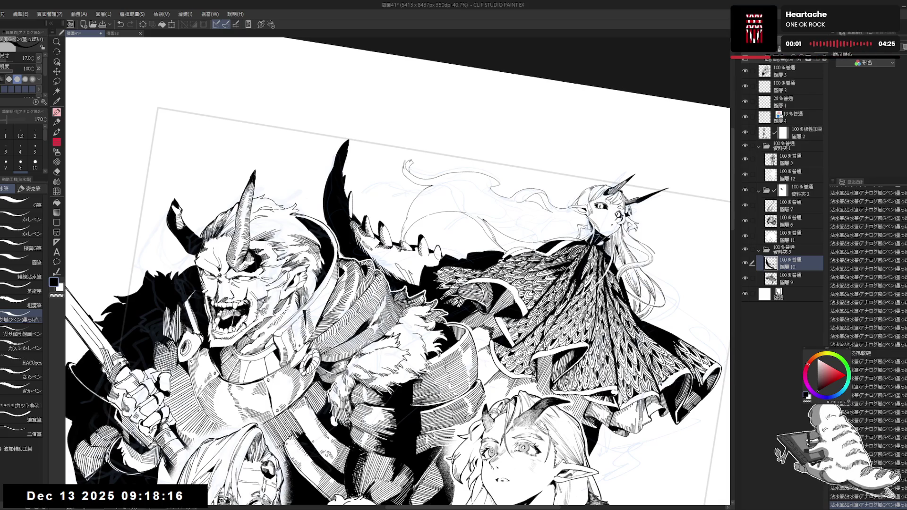
pyautogui.press('g')
pyautogui.click(411, 274)
pyautogui.click(421, 281)
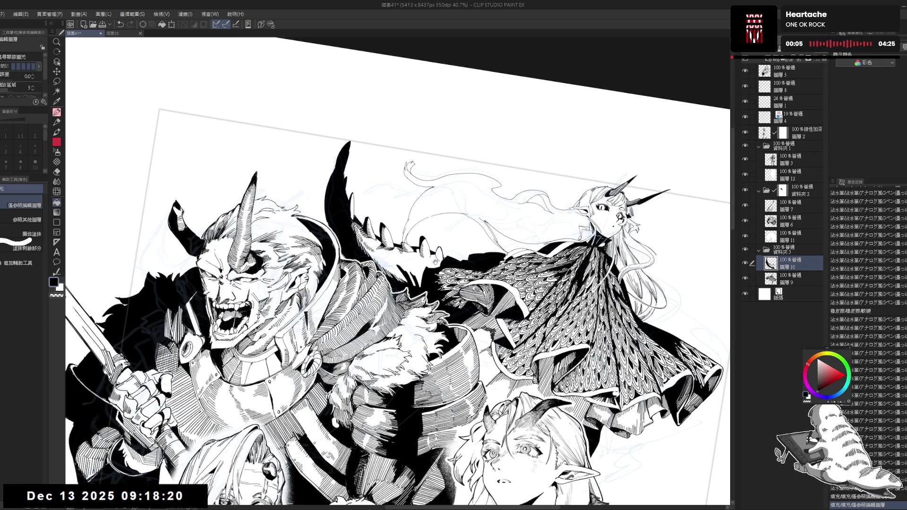
# - Add a cluster of small pen marks to the linework, undoing the last one
pyautogui.press('p')
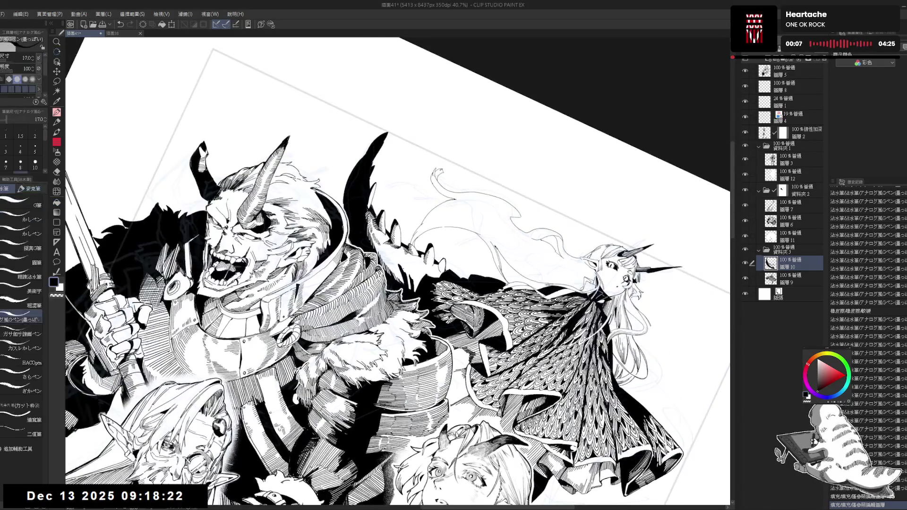
pyautogui.click(416, 279)
pyautogui.click(401, 266)
pyautogui.click(402, 267)
pyautogui.click(401, 266)
pyautogui.click(401, 268)
pyautogui.click(402, 268)
pyautogui.click(402, 269)
pyautogui.hotkey('ctrl', 'z')
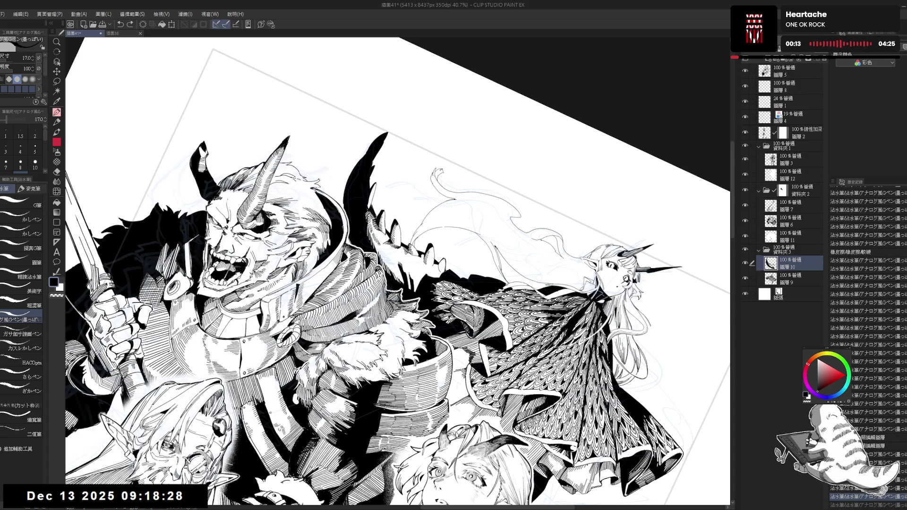
# - On a mirrored, zoomed and tilted view, add one small ink stroke, then restore the upright, unflipped view
pyautogui.hotkey('ctrl', '^')
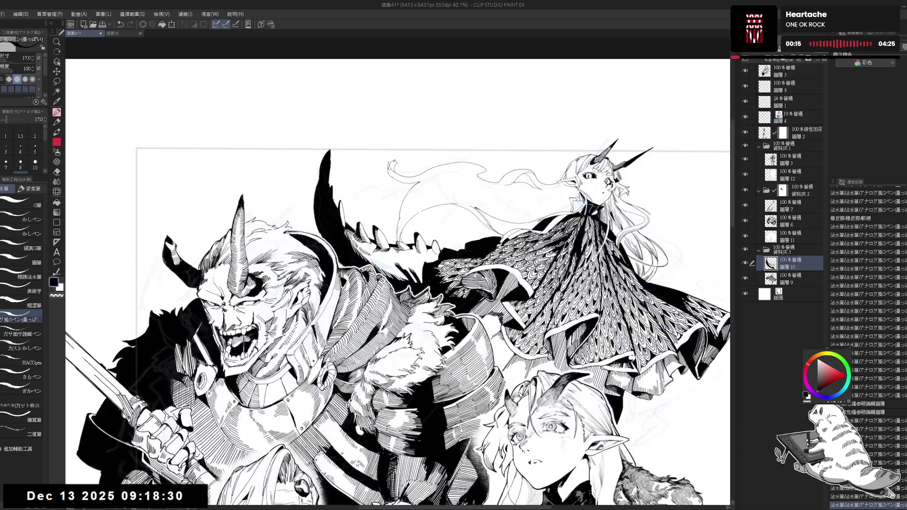
pyautogui.press('h')
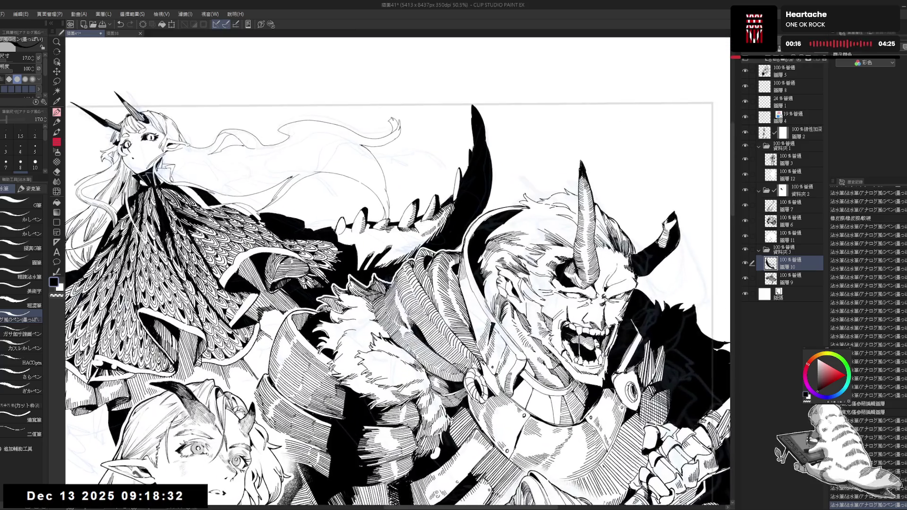
pyautogui.moveTo(330, 236); pyautogui.dragTo(71, 286)
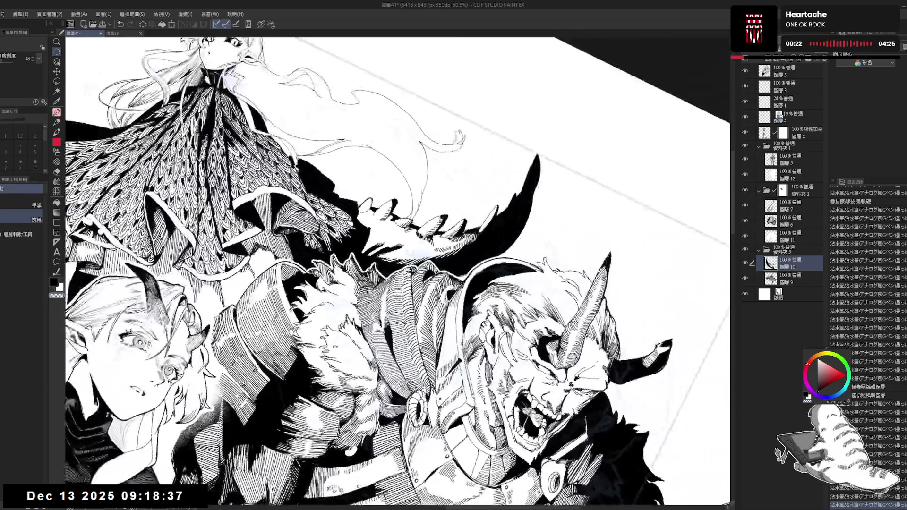
pyautogui.moveTo(378, 236); pyautogui.dragTo(330, 198)
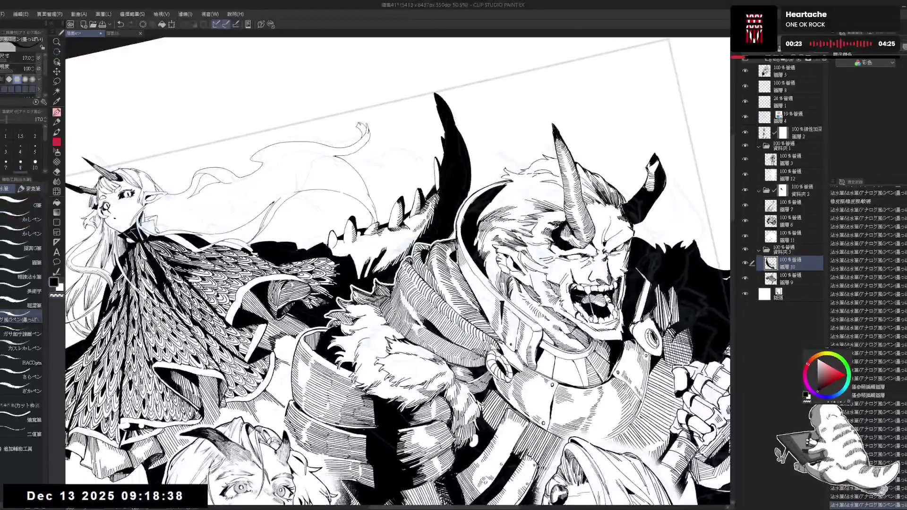
pyautogui.moveTo(360, 271); pyautogui.dragTo(365, 278)
pyautogui.hotkey('ctrl', '0')
pyautogui.press('h')
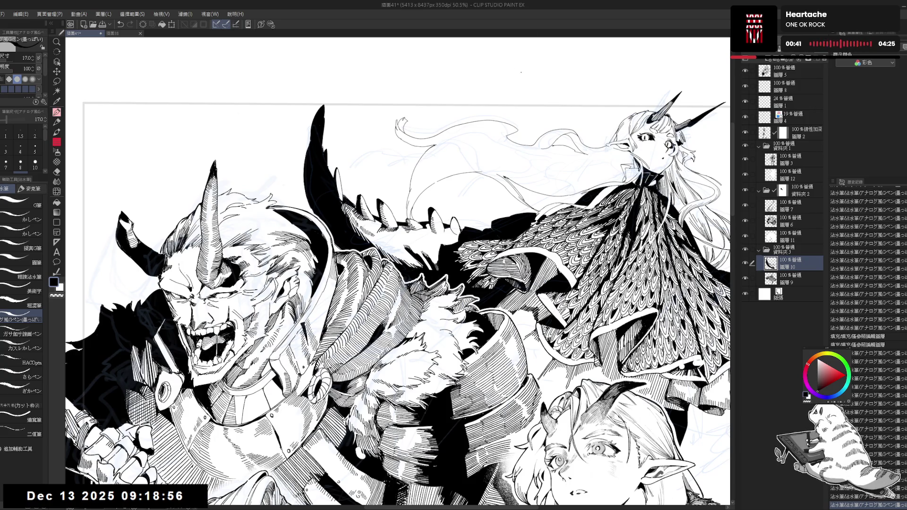
# - Erase a bit of stray ink, then return to the pen
pyautogui.scroll(3, 397, 271)
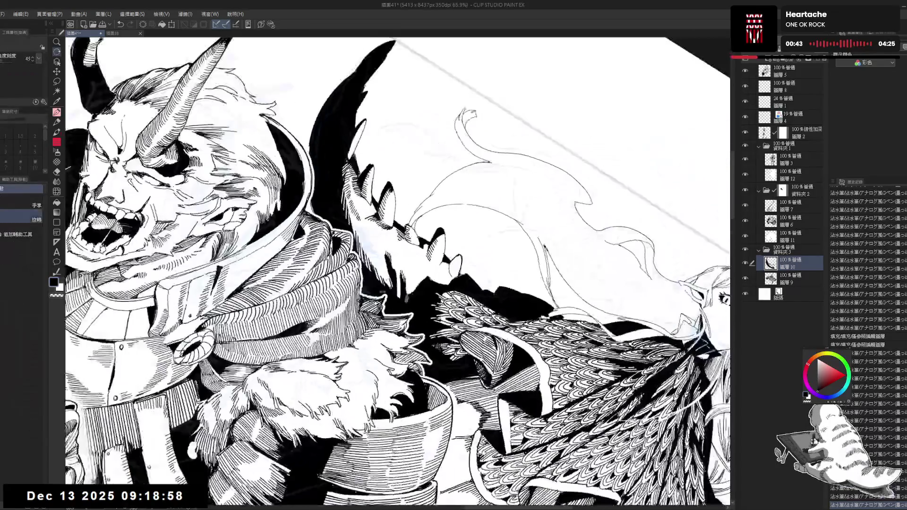
pyautogui.press('e')
pyautogui.moveTo(415, 234); pyautogui.dragTo(412, 231)
pyautogui.press('r')
pyautogui.press('e')
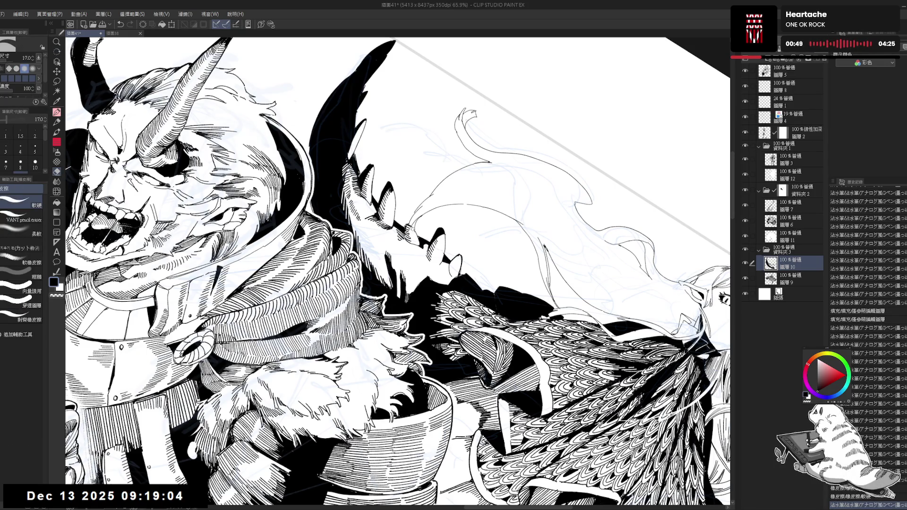
pyautogui.press('p')
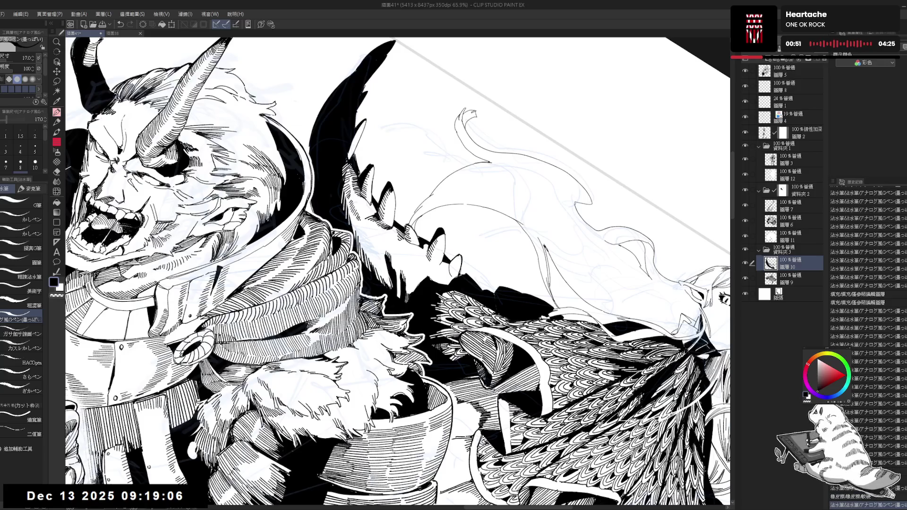
# - Level the view, make layer 9 the working layer, and zoom out to 27% to see the whole page
pyautogui.moveTo(425, 156); pyautogui.dragTo(454, 177)
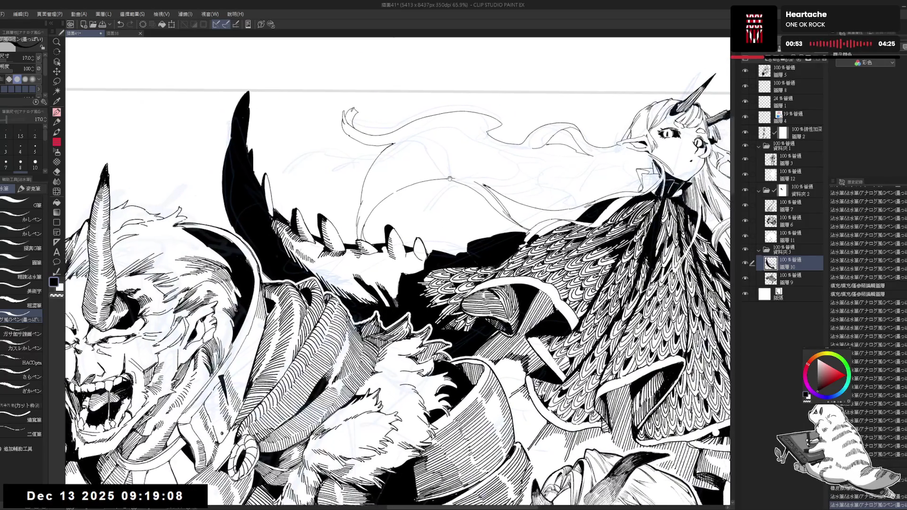
pyautogui.scroll(-2, 407, 196)
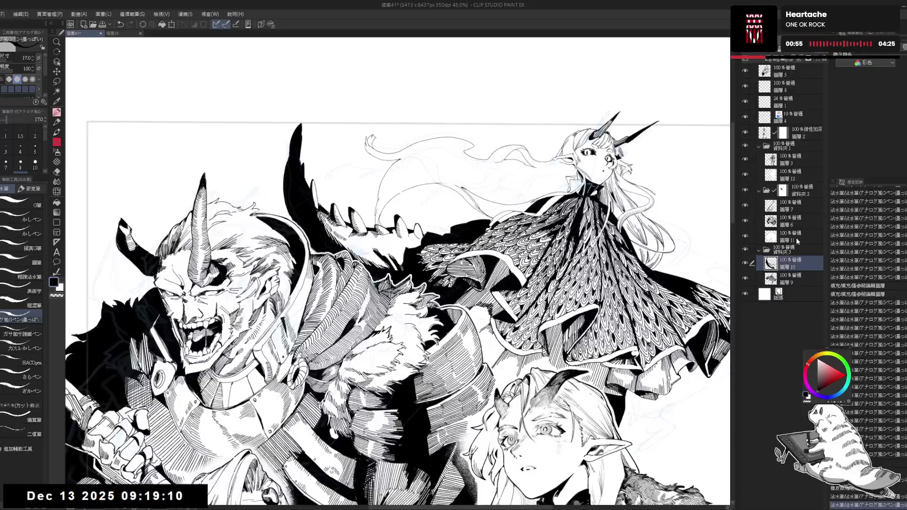
pyautogui.moveTo(354, 203); pyautogui.dragTo(350, 210)
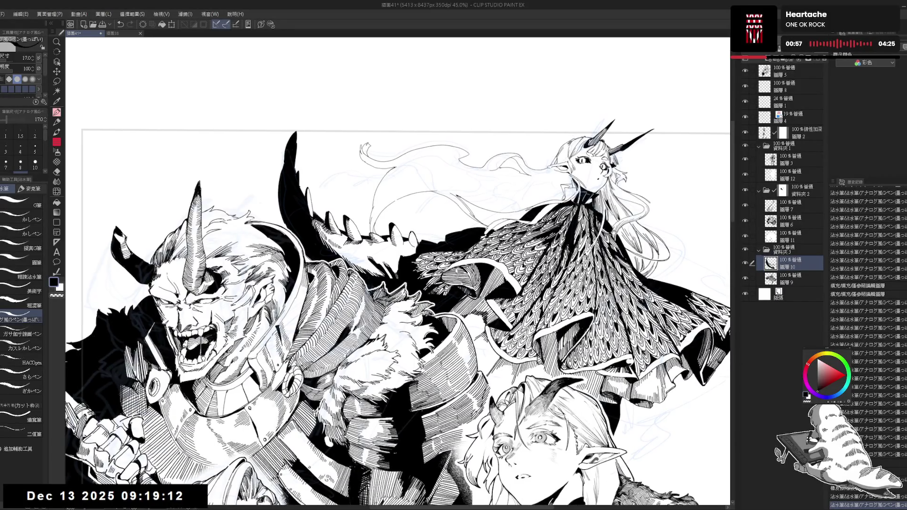
pyautogui.click(790, 283)
pyautogui.press('e')
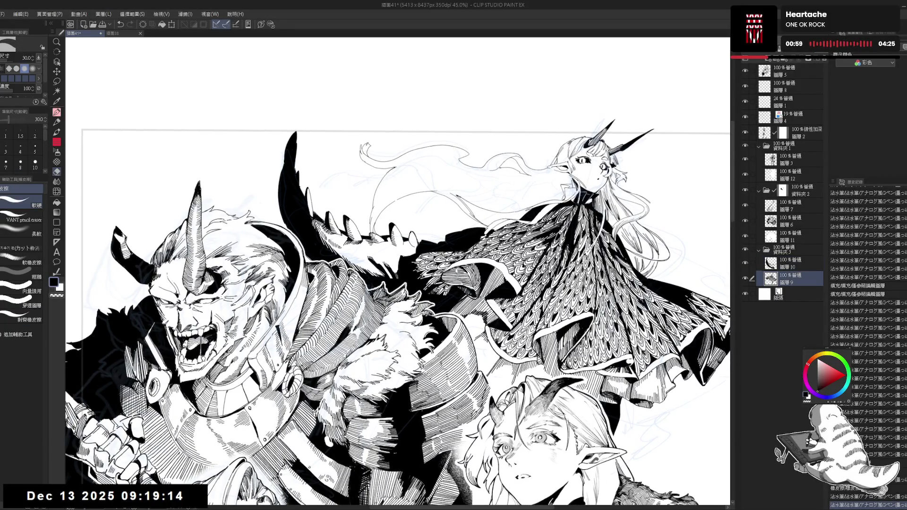
pyautogui.press('p')
pyautogui.moveTo(463, 144); pyautogui.dragTo(452, 145)
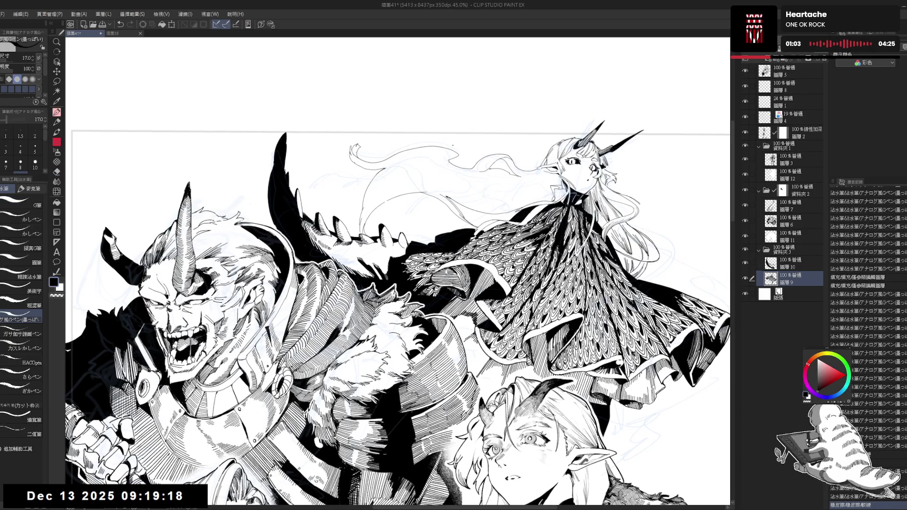
pyautogui.scroll(-3, 453, 145)
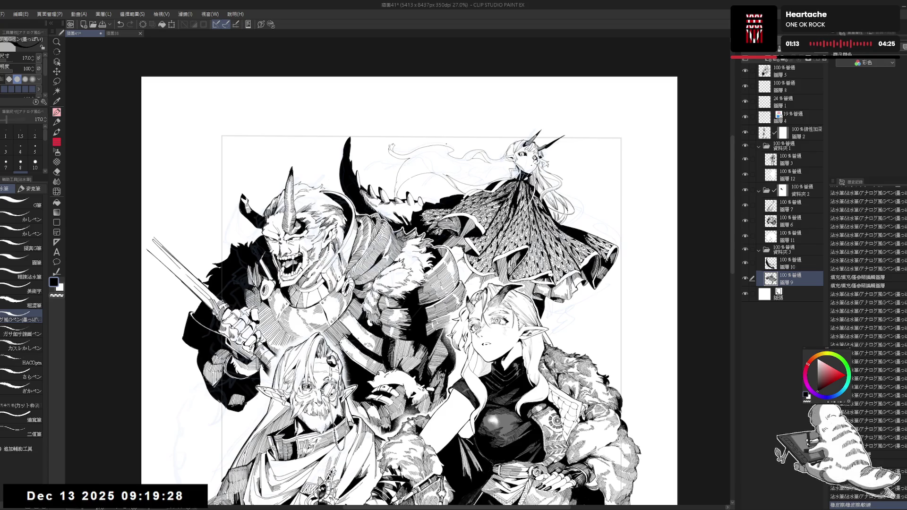
# - Add a short ink stroke, check it with undo/redo and a mirrored view, and reduce brush size to 15
pyautogui.hotkey('ctrl', 'z')
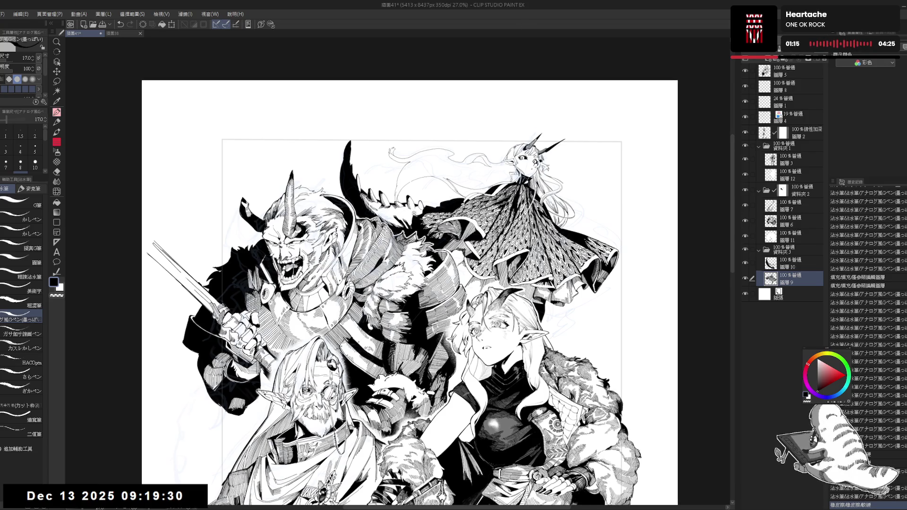
pyautogui.scroll(1, 416, 178)
pyautogui.moveTo(400, 189); pyautogui.dragTo(401, 204)
pyautogui.hotkey('ctrl', 'z')
pyautogui.hotkey('ctrl', 'y')
pyautogui.press('h')
pyautogui.press('h')
pyautogui.scroll(3, 394, 194)
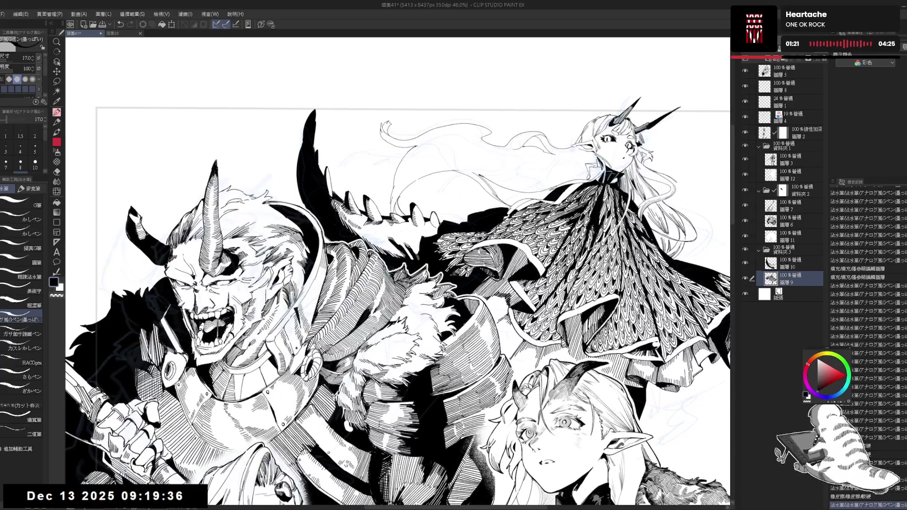
pyautogui.hotkey('ctrl', 'z')
pyautogui.hotkey('ctrl', 'y')
pyautogui.hotkey('ctrl', 'z')
pyautogui.hotkey('ctrl', 'y')
pyautogui.hotkey('ctrl', 'z')
pyautogui.press('[')
pyautogui.hotkey('ctrl', 'y')
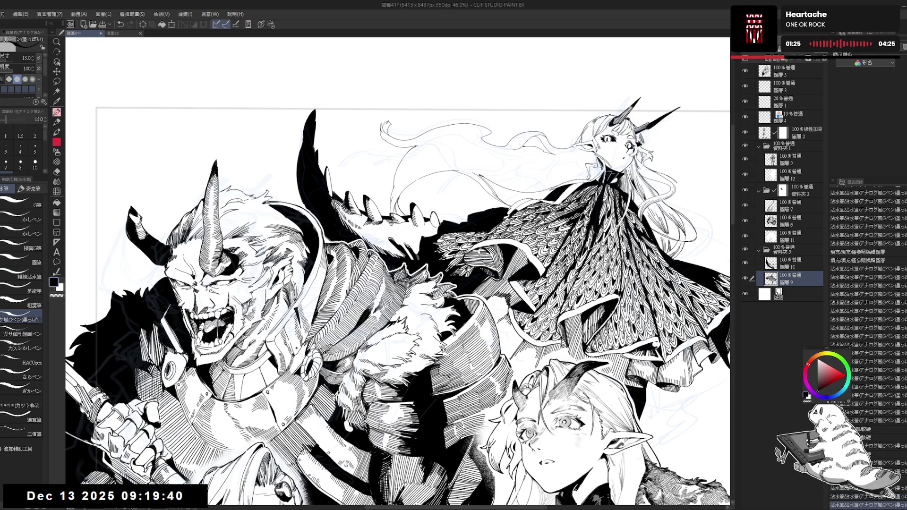
pyautogui.hotkey('ctrl', 'y')
# - Rotate the view clockwise and erase faint sketch lines near the horned woman's hair
pyautogui.moveTo(397, 265); pyautogui.dragTo(426, 330)
pyautogui.hotkey('ctrl', '@')
pyautogui.moveTo(397, 284); pyautogui.dragTo(369, 292)
pyautogui.moveTo(425, 213); pyautogui.dragTo(520, 307)
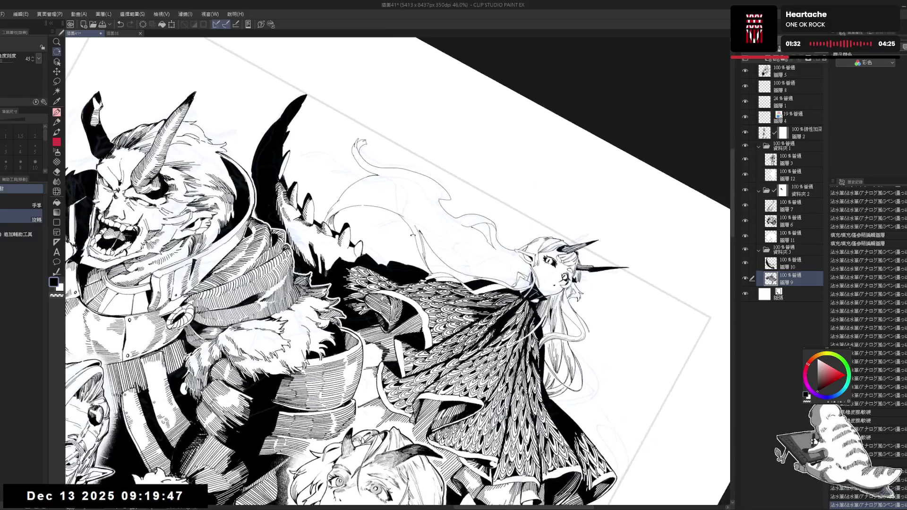
pyautogui.moveTo(414, 234); pyautogui.dragTo(426, 223)
pyautogui.press('e')
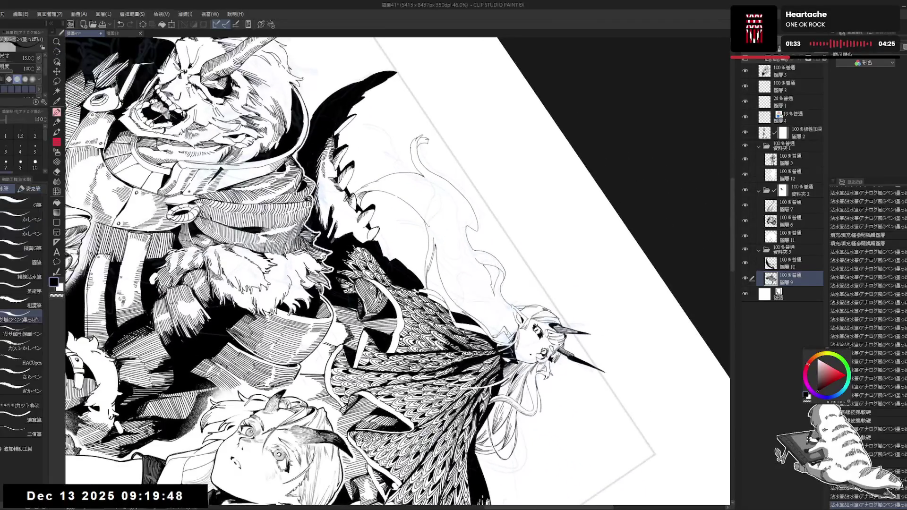
pyautogui.click(427, 223)
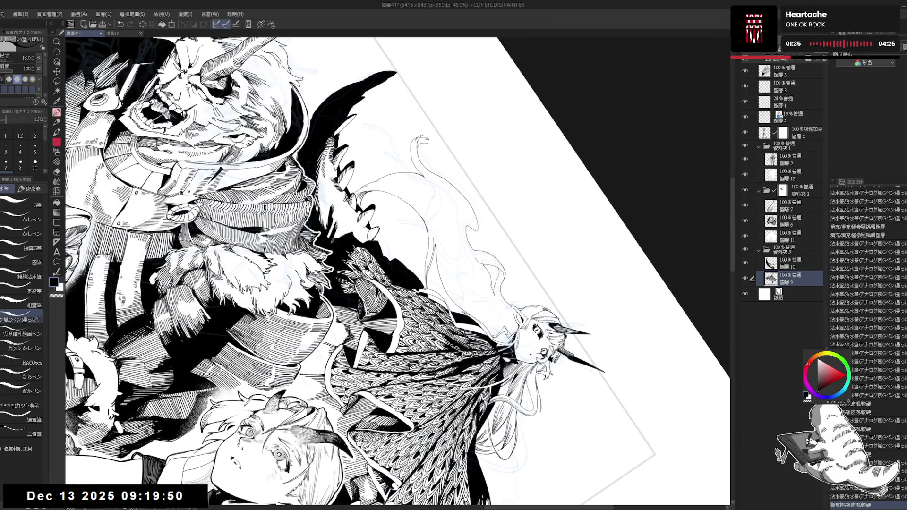
pyautogui.click(425, 222)
pyautogui.click(426, 222)
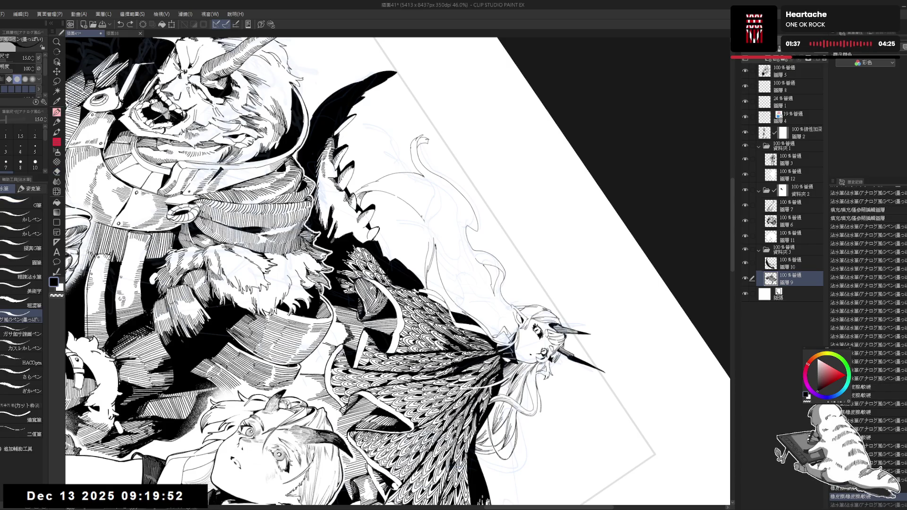
# - Return to the pen, turn the view upright and fit the whole drawing in the window
pyautogui.press('p')
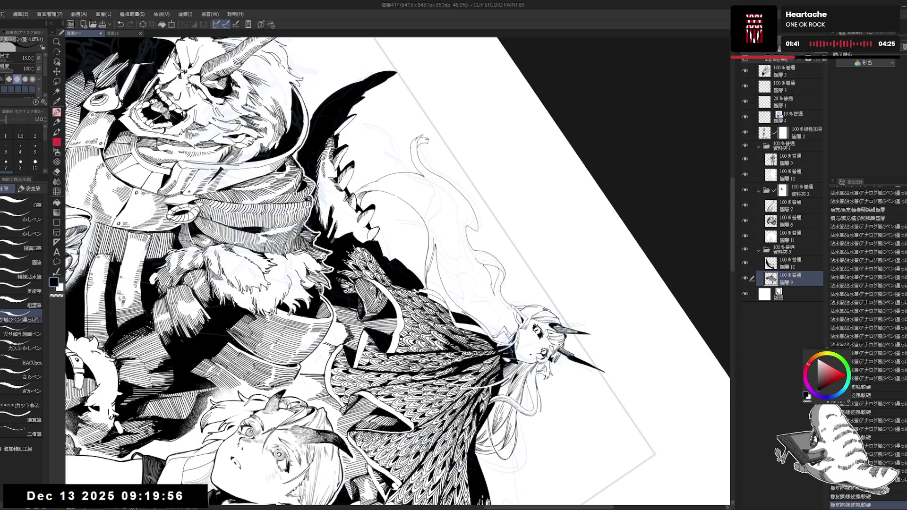
pyautogui.press('@')
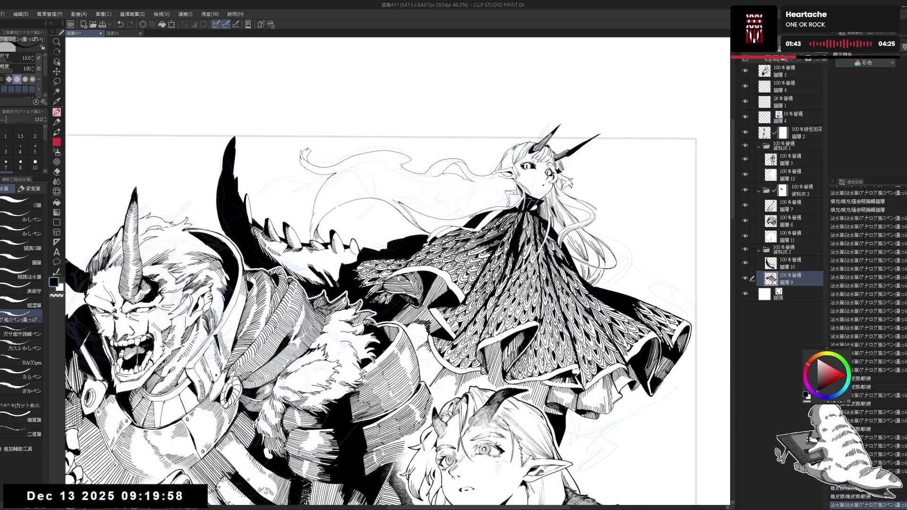
pyautogui.hotkey('ctrl', '0')
# - Mirror-check the composition, then zoom to 56.1% and center on the horned woman's scaled cloak
pyautogui.press('h')
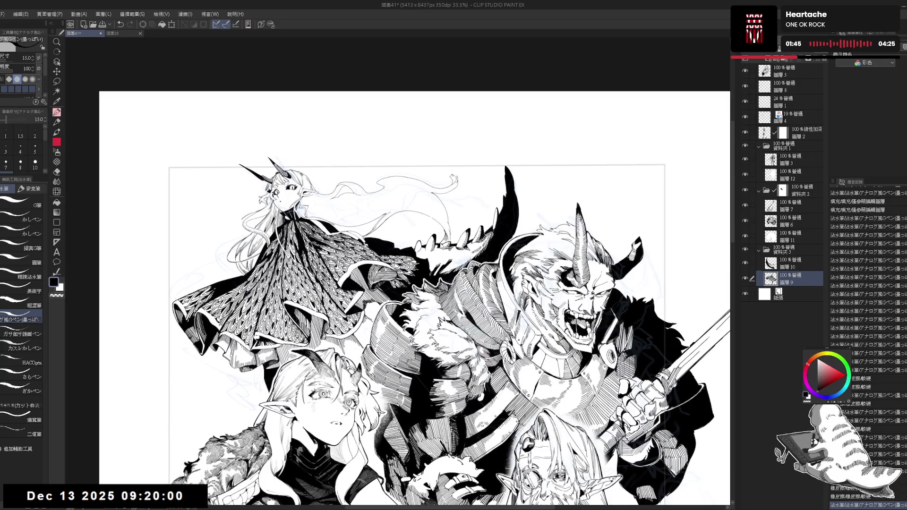
pyautogui.press('h')
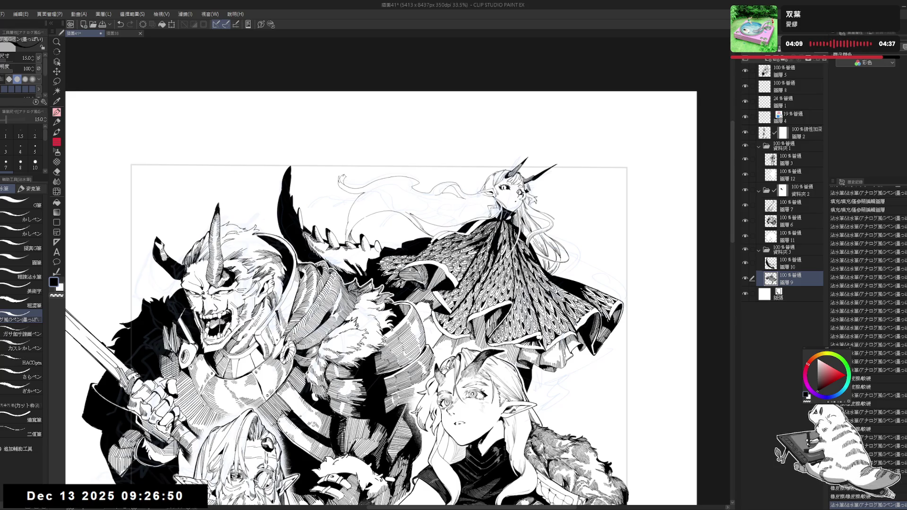
pyautogui.moveTo(393, 177); pyautogui.dragTo(398, 195)
pyautogui.press('h')
pyautogui.press('h')
pyautogui.scroll(3, 404, 232)
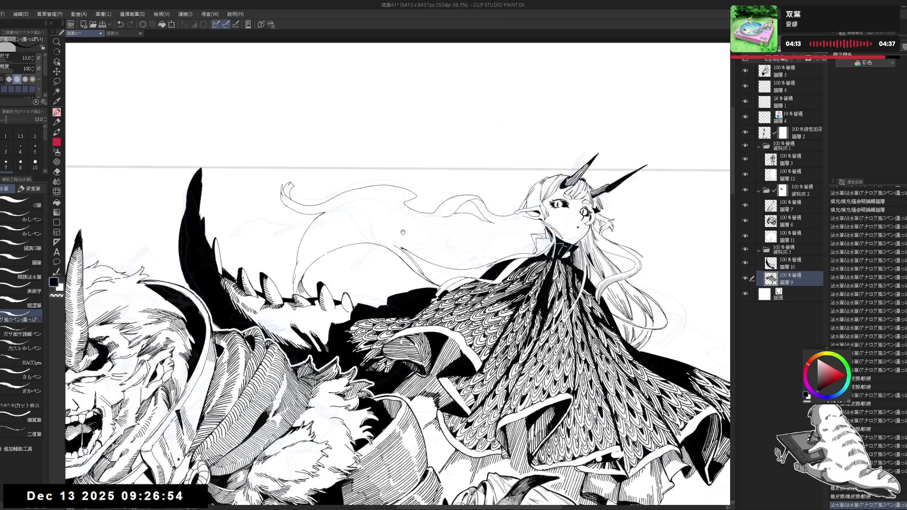
pyautogui.moveTo(400, 230); pyautogui.dragTo(336, 235)
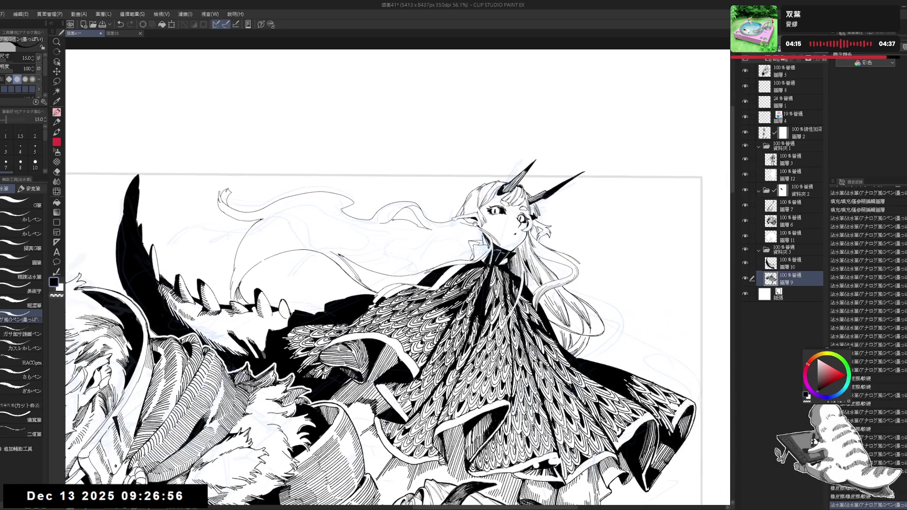